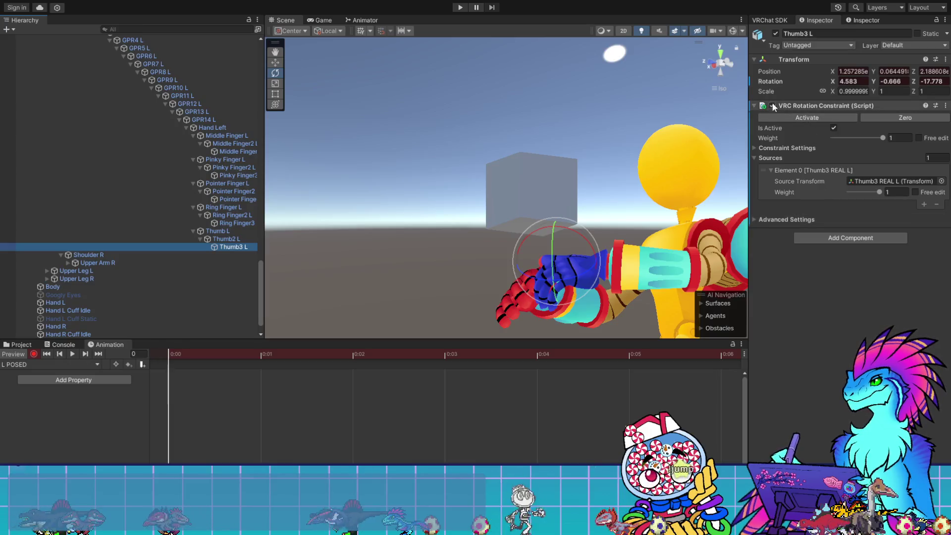
- In the L POSED clip, switch off the rotation constraints on Thumb3 L, Thumb2 L and Thumb L
left_click(772, 106)
left_click(238, 239)
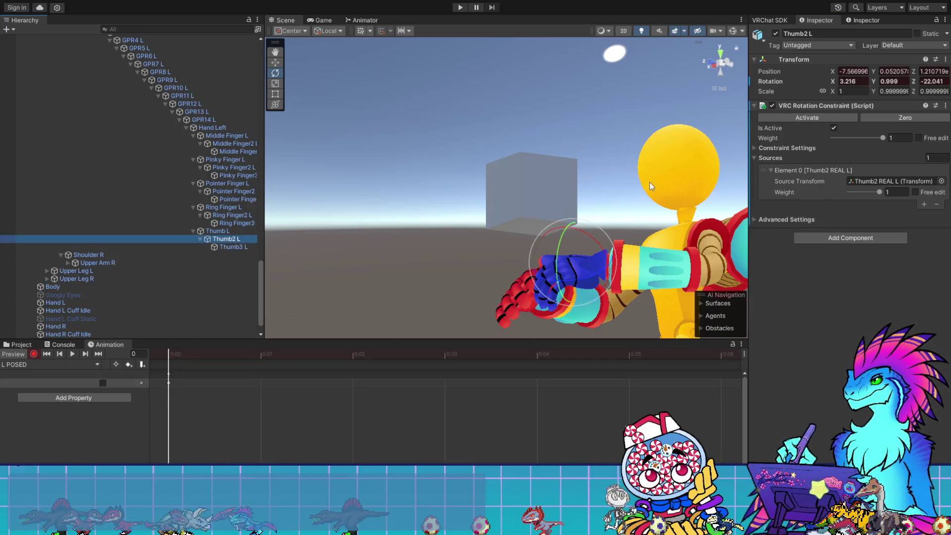
left_click(772, 105)
left_click(218, 231)
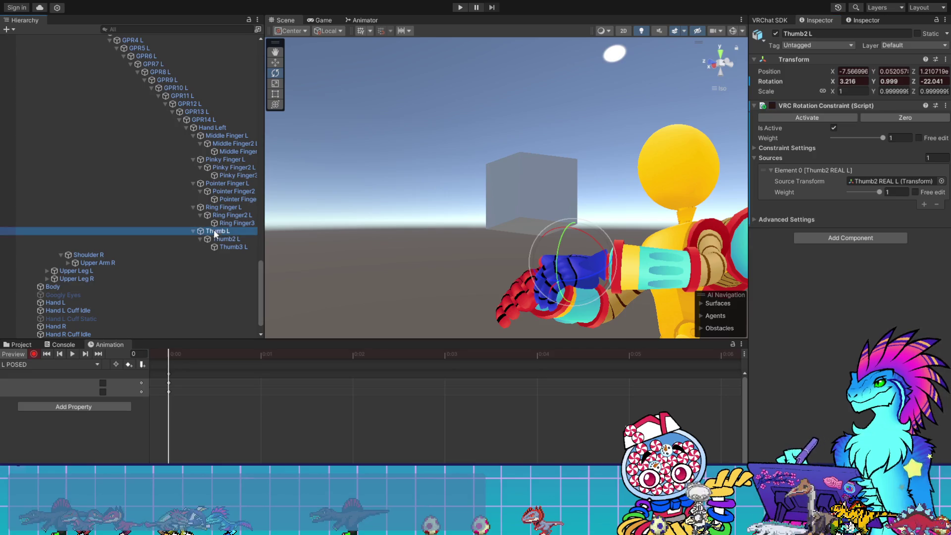
left_click(772, 105)
- Switch off the rotation constraints on Ring Finger3, Ring Finger2 L and Ring Finger L
left_click(236, 223)
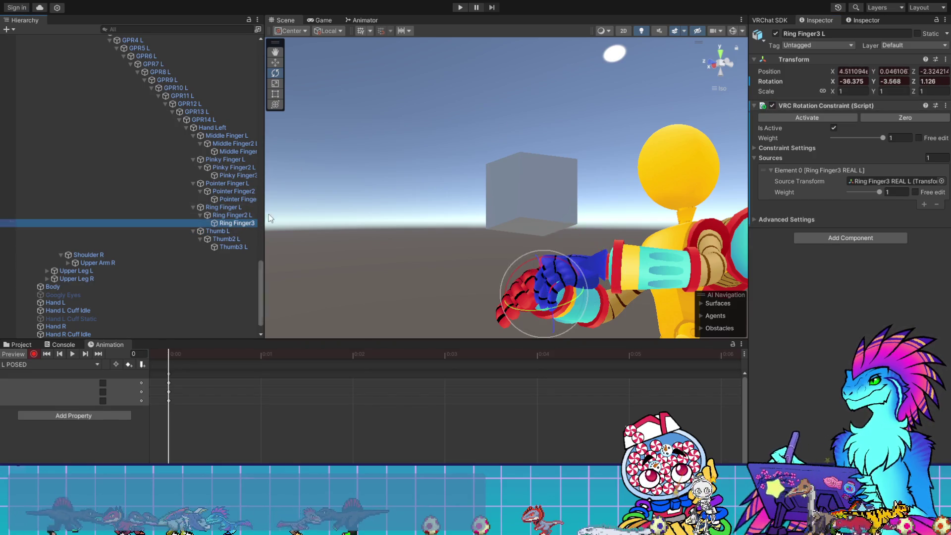
left_click(772, 106)
left_click(233, 216)
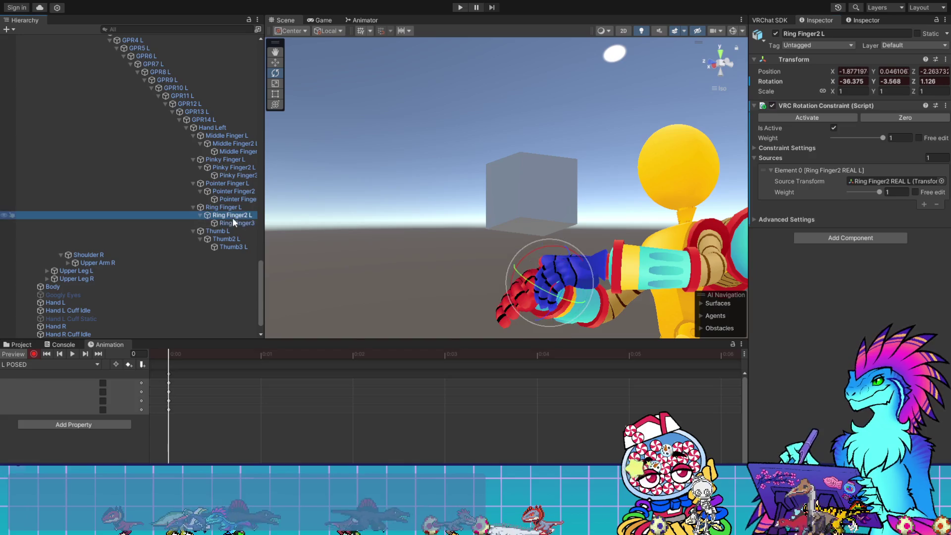
left_click(772, 106)
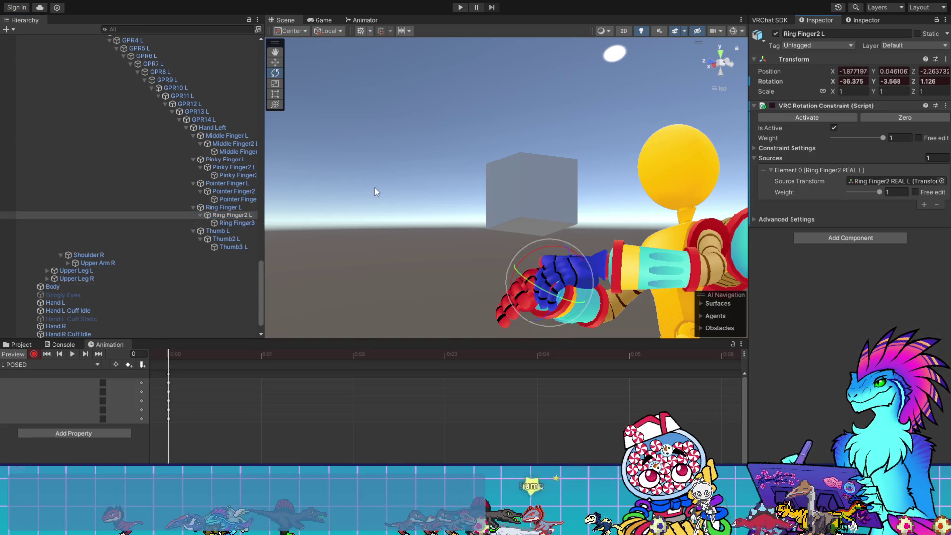
left_click(223, 207)
left_click(772, 105)
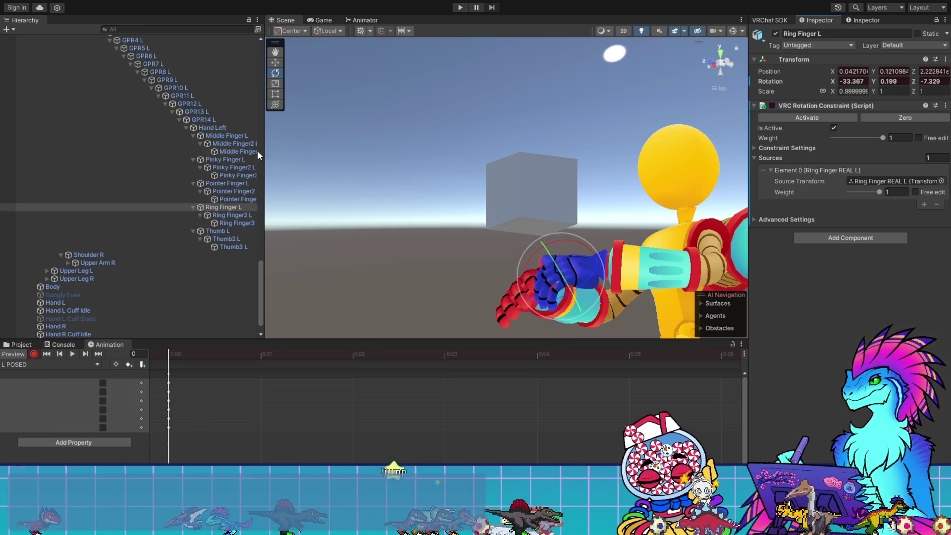
- Switch off the rotation constraints on Pointer Finger3 L, Pointer Finger2 L and Pointer Finger L
left_click(237, 199)
left_click(772, 106)
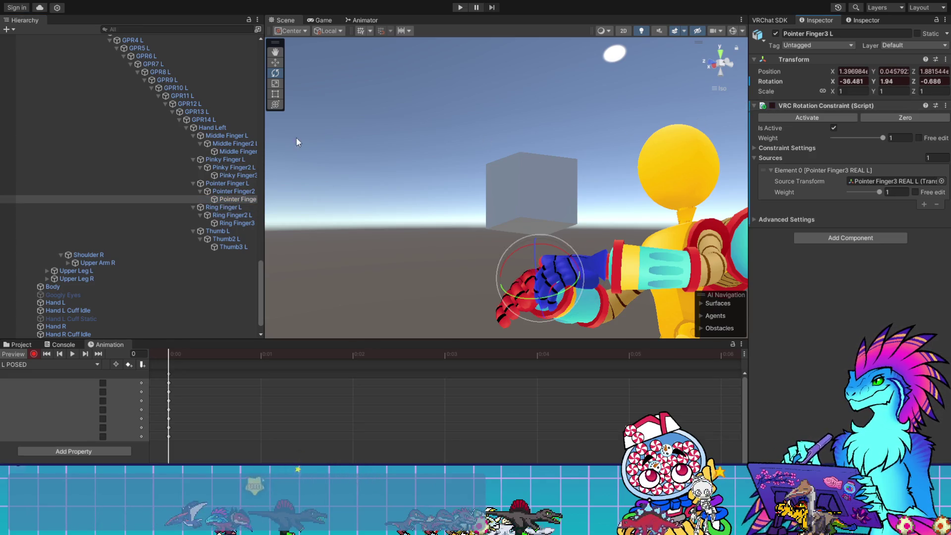
left_click(234, 192)
left_click(774, 105)
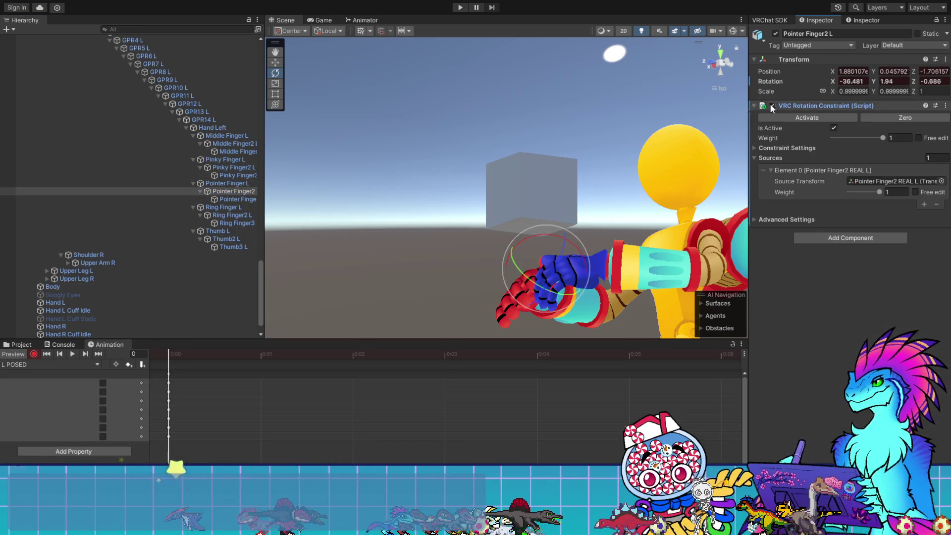
left_click(249, 183)
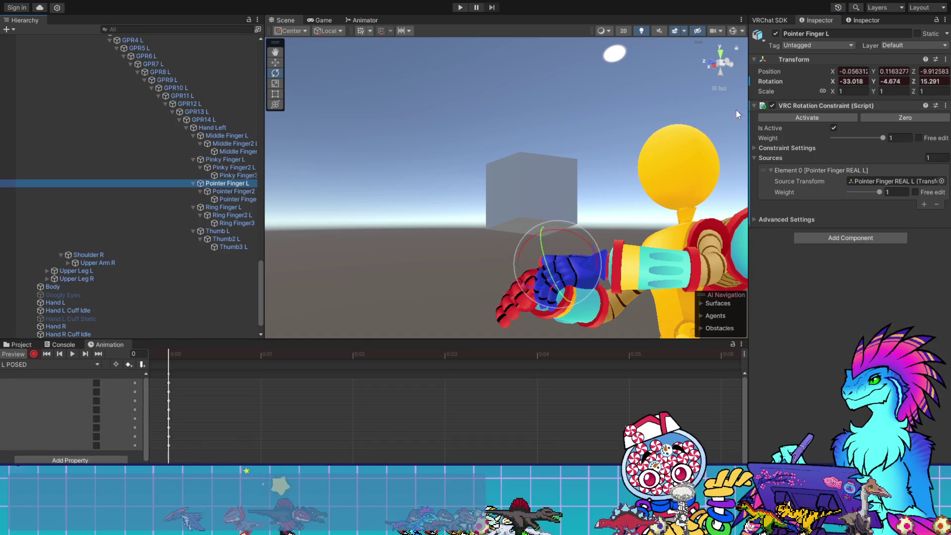
left_click(771, 106)
- Switch off the rotation constraints on the left pinky bones
left_click(232, 167)
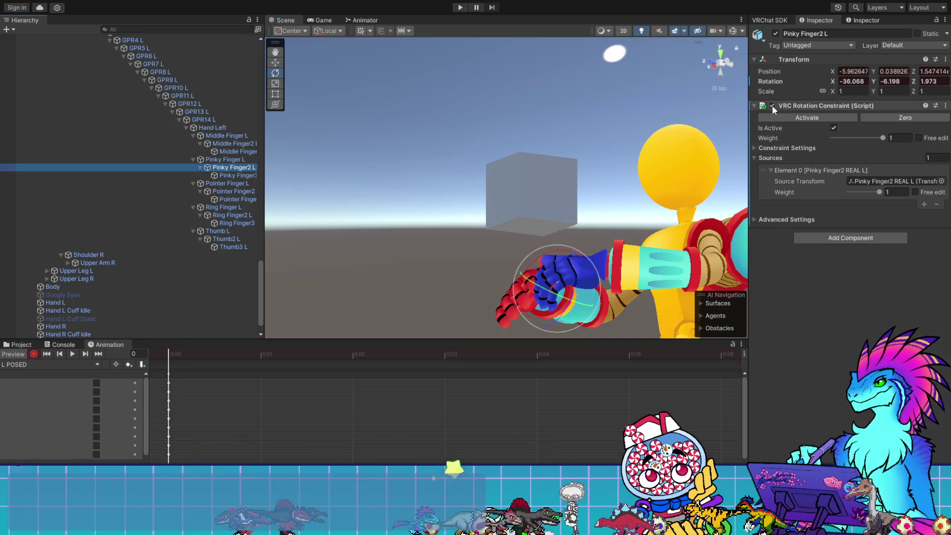
left_click(237, 176)
left_click(771, 106)
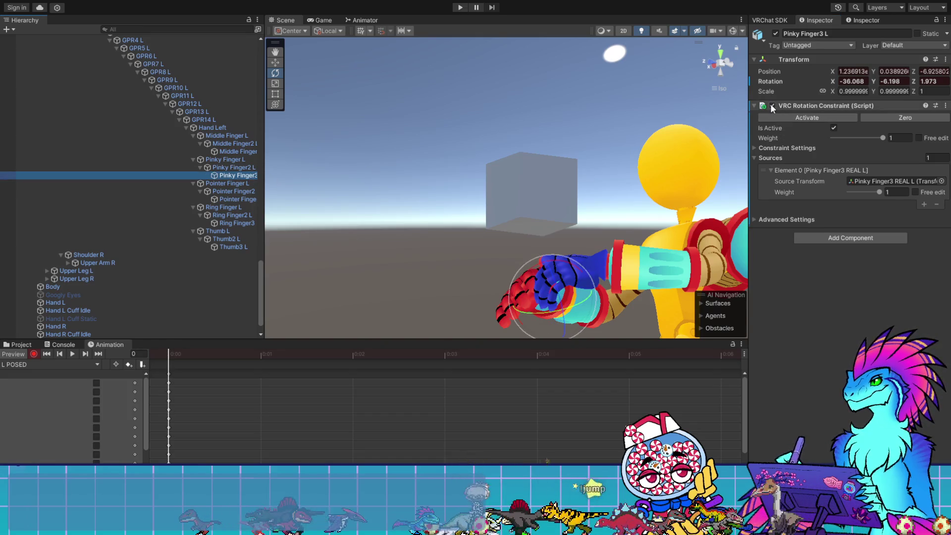
left_click(226, 159)
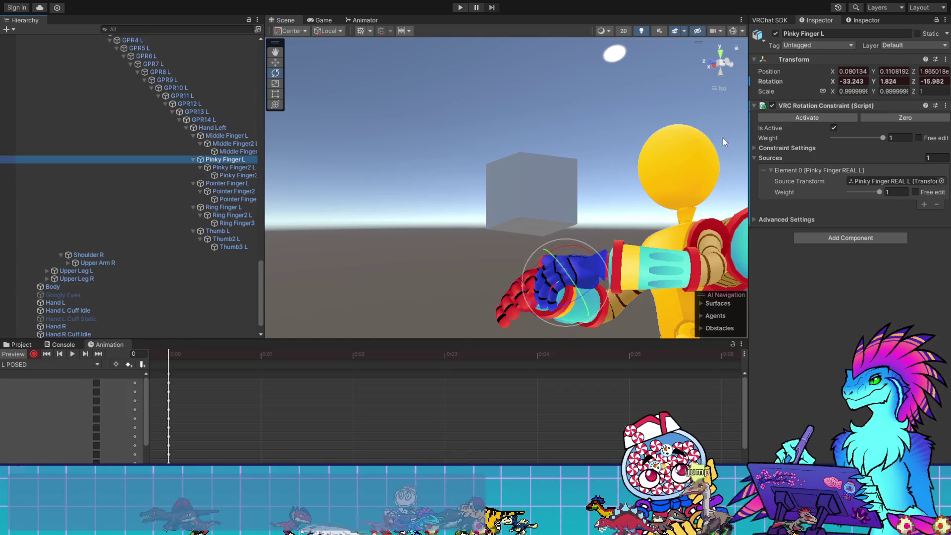
left_click(772, 106)
- Switch off the rotation constraints on the left middle finger bones and Hand Left
left_click(237, 152)
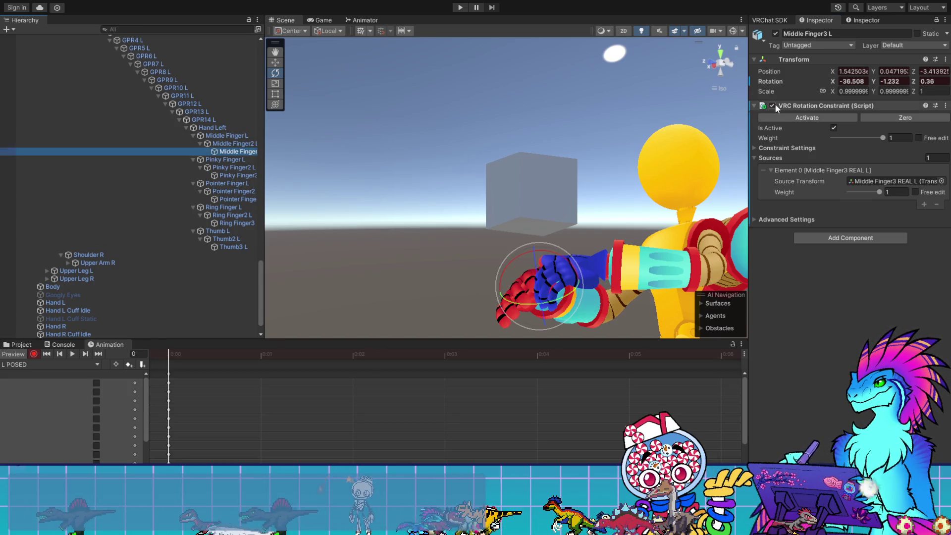
left_click(233, 143)
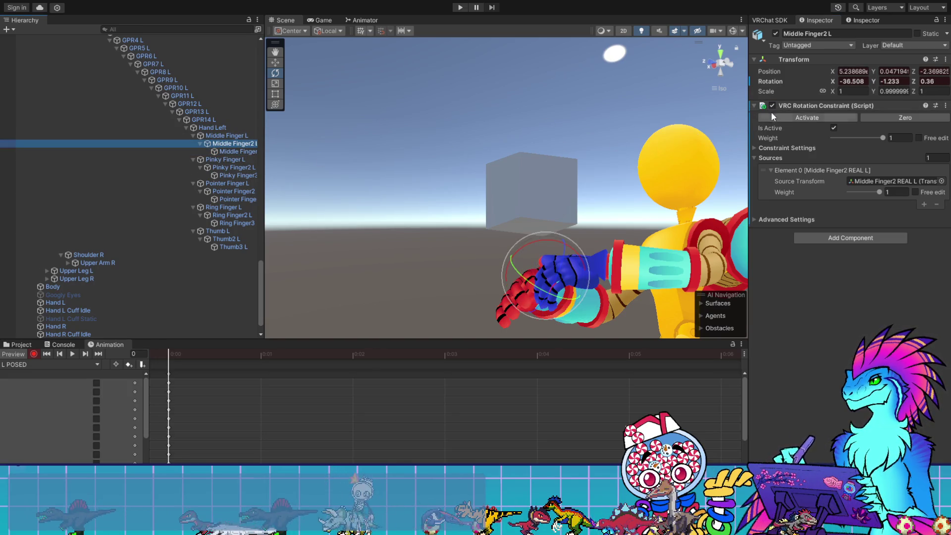
left_click(771, 117)
left_click(232, 136)
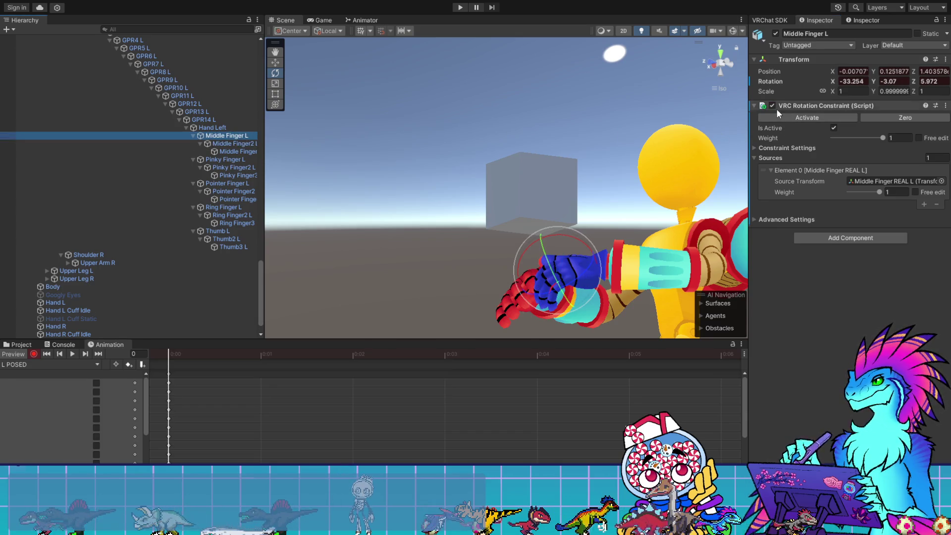
left_click(776, 115)
left_click(239, 128)
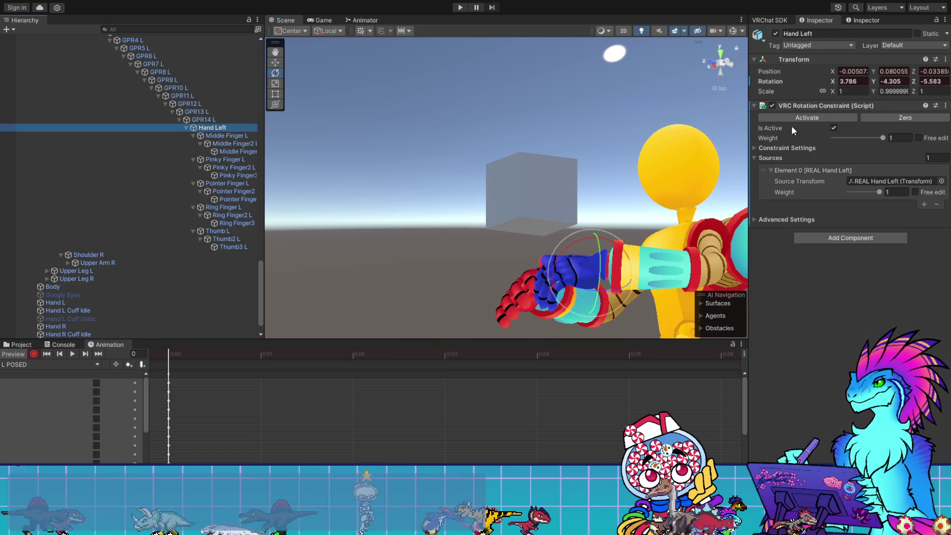
left_click(771, 106)
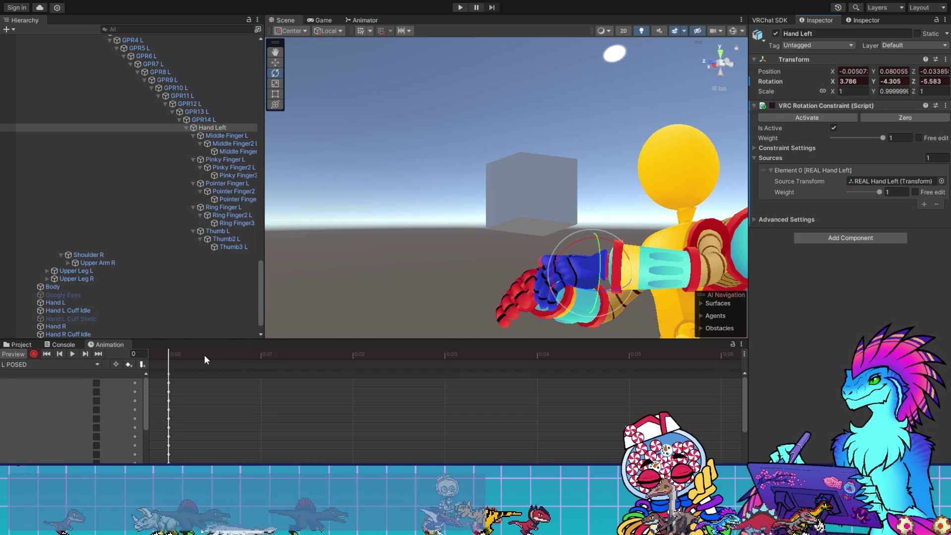
- Orbit to face the left hand and bend Pointer Finger L at the knuckle
left_click(226, 184)
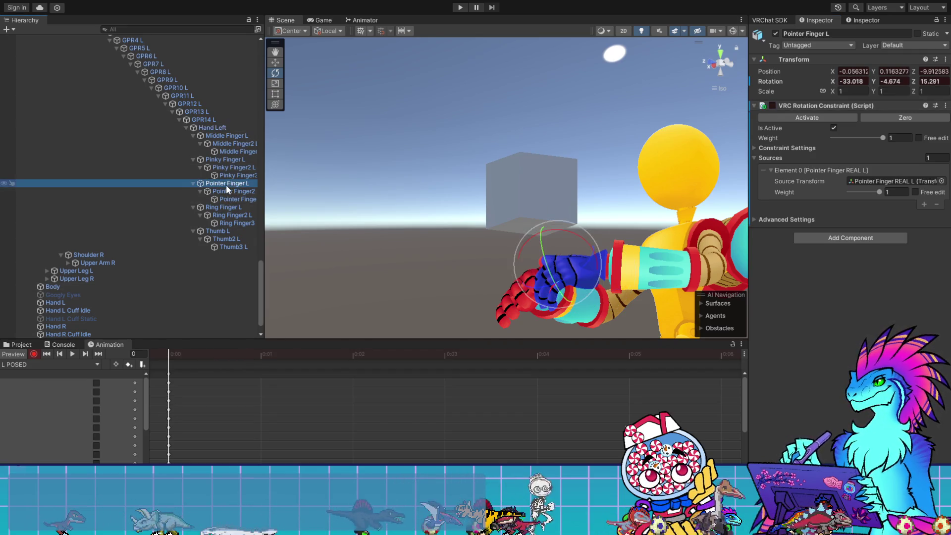
mouse_move(653, 266)
left_mouse_down()
mouse_move(634, 268)
mouse_move(801, 258)
mouse_move(130, 355)
mouse_move(249, 419)
left_mouse_up()
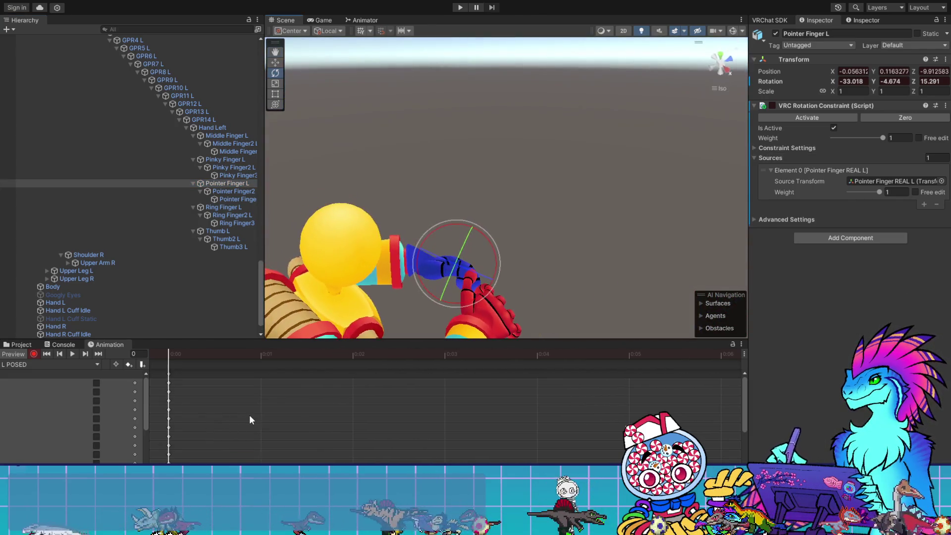
mouse_move(576, 206)
left_mouse_down()
mouse_move(559, 222)
mouse_move(537, 196)
mouse_move(564, 205)
left_mouse_up()
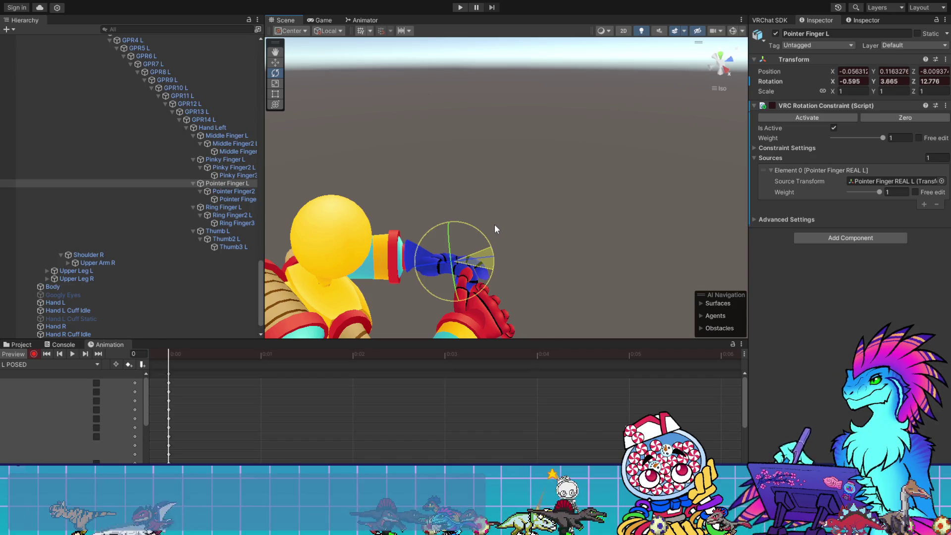
mouse_move(494, 224)
left_mouse_down()
mouse_move(420, 258)
mouse_move(382, 237)
mouse_move(525, 261)
mouse_move(527, 338)
mouse_move(531, 278)
left_mouse_up()
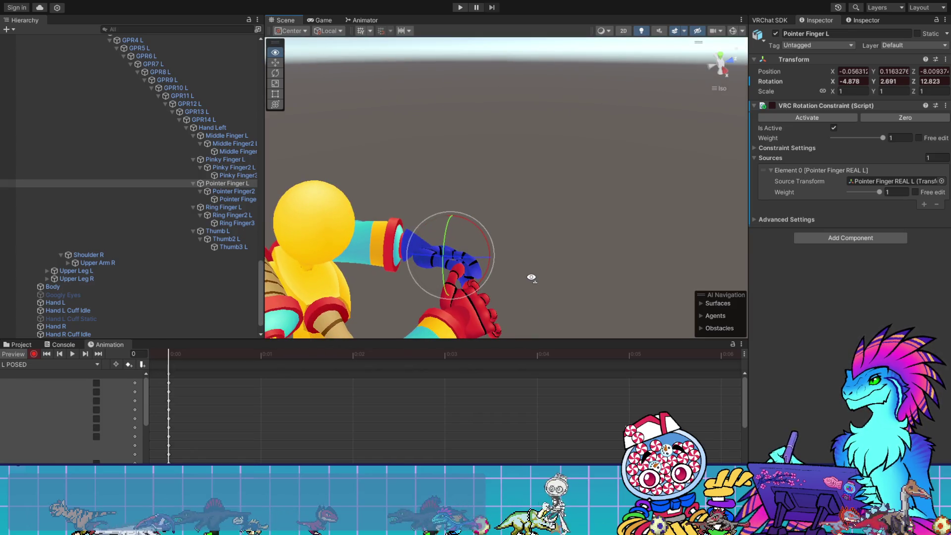
- Bend the pointer finger's middle joint and fingertip, Pointer Finger2 L and Pointer Finger3 L
left_click(231, 192)
left_click_drag(505, 263, 506, 222)
left_click(237, 199)
left_click_drag(509, 272, 514, 221)
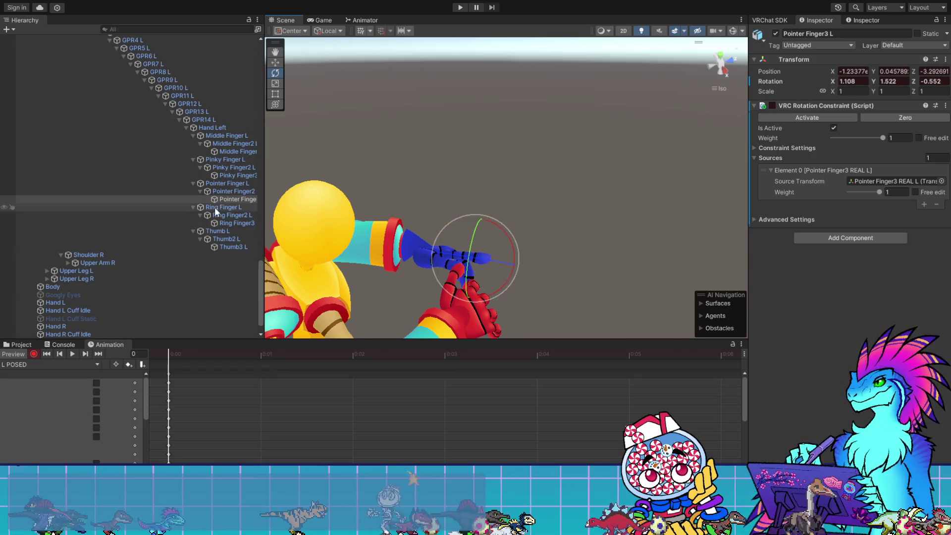
- Readjust Pointer Finger2 L to -3.304, 1.563, -0.552 and check the pose
left_click(478, 257)
left_click_drag(499, 269, 498, 269)
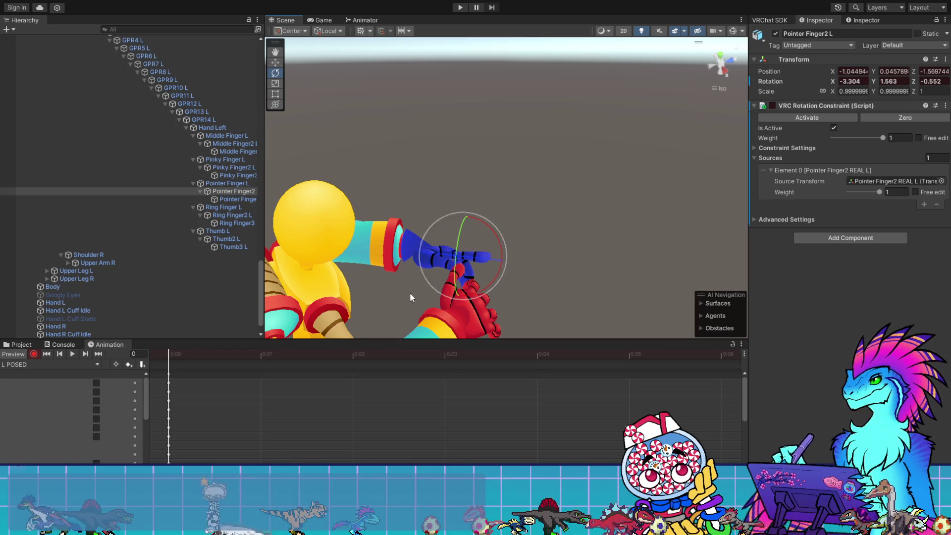
mouse_move(277, 198)
left_mouse_down()
mouse_move(495, 302)
mouse_move(552, 263)
mouse_move(614, 295)
mouse_move(584, 313)
left_mouse_up()
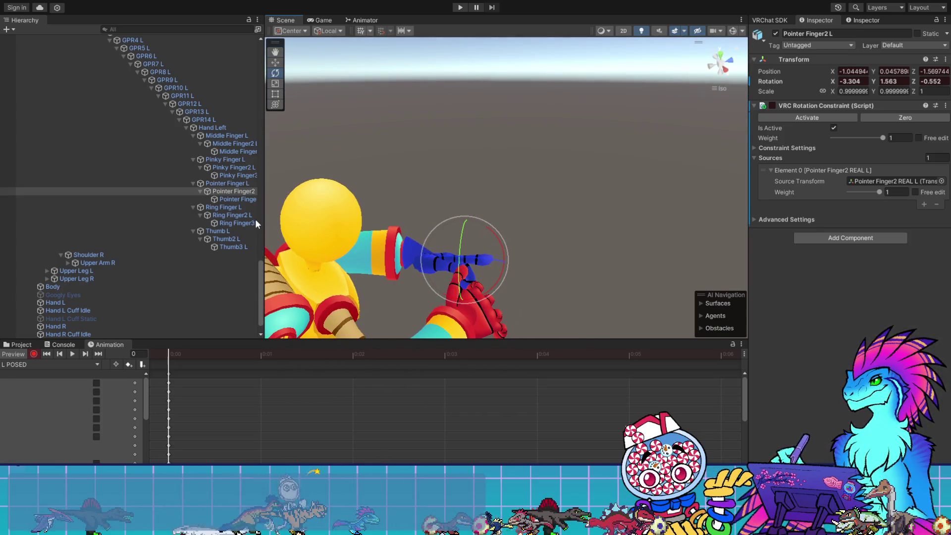
left_click(233, 136)
- Frame the middle finger and bend its second joint, Middle Finger2 L
key("f")
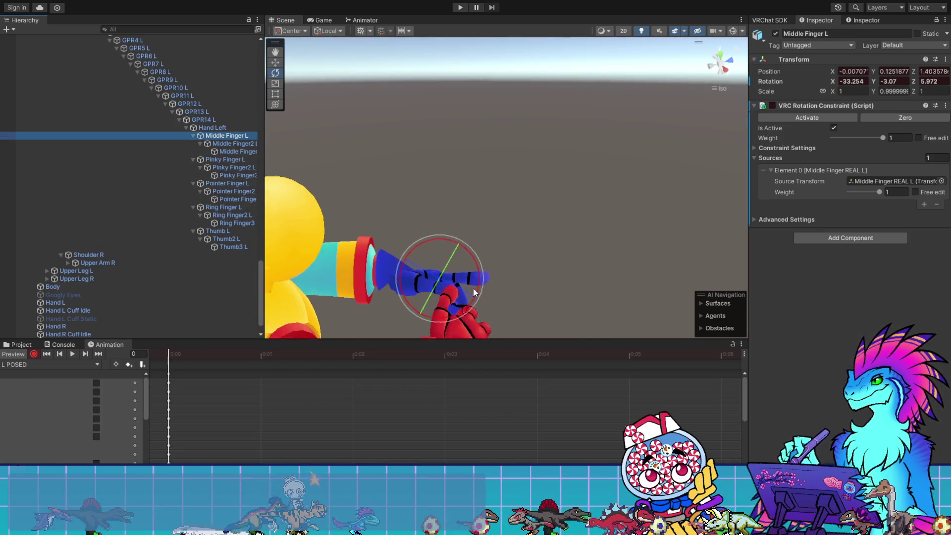
mouse_move(474, 293)
left_mouse_down()
mouse_move(569, 251)
mouse_move(517, 250)
mouse_move(501, 218)
mouse_move(503, 186)
mouse_move(506, 200)
left_mouse_up()
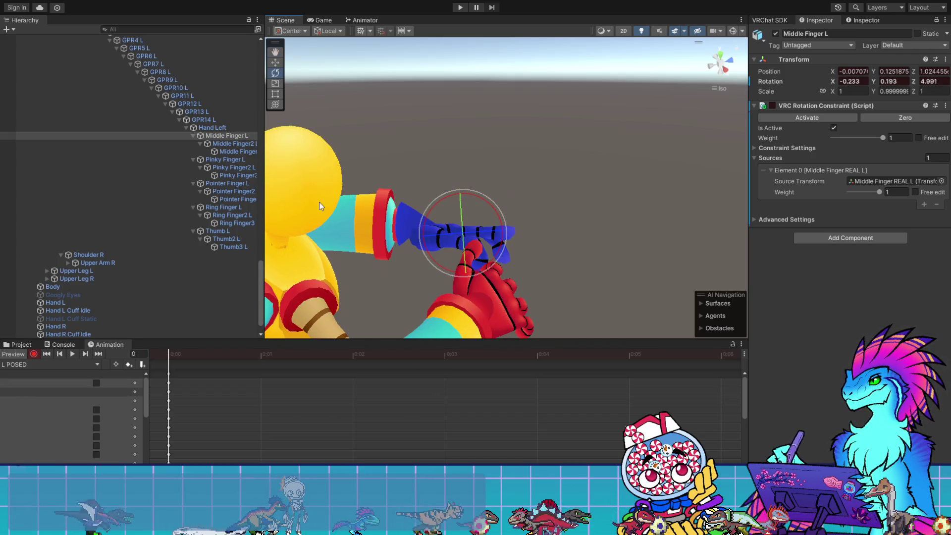
left_click(237, 143)
left_click_drag(515, 250, 519, 245)
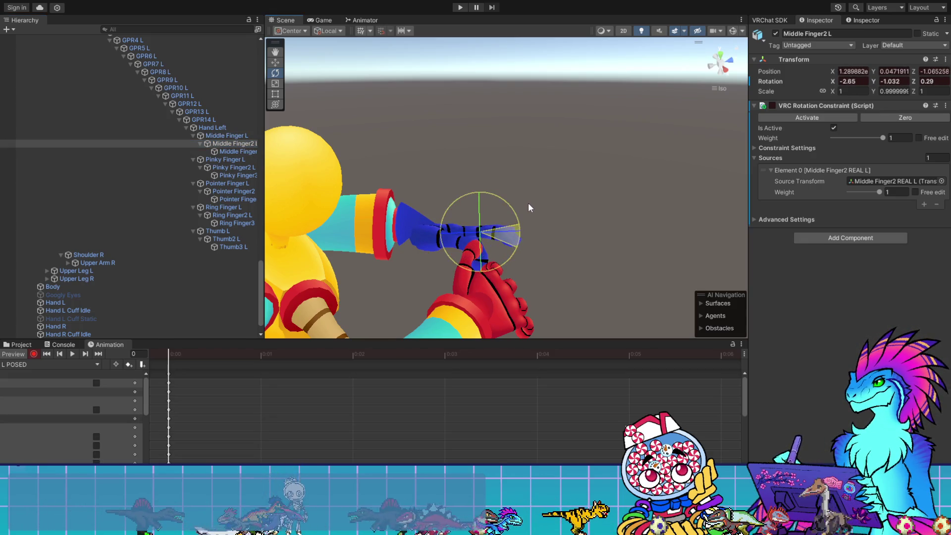
left_click_drag(528, 203, 530, 204)
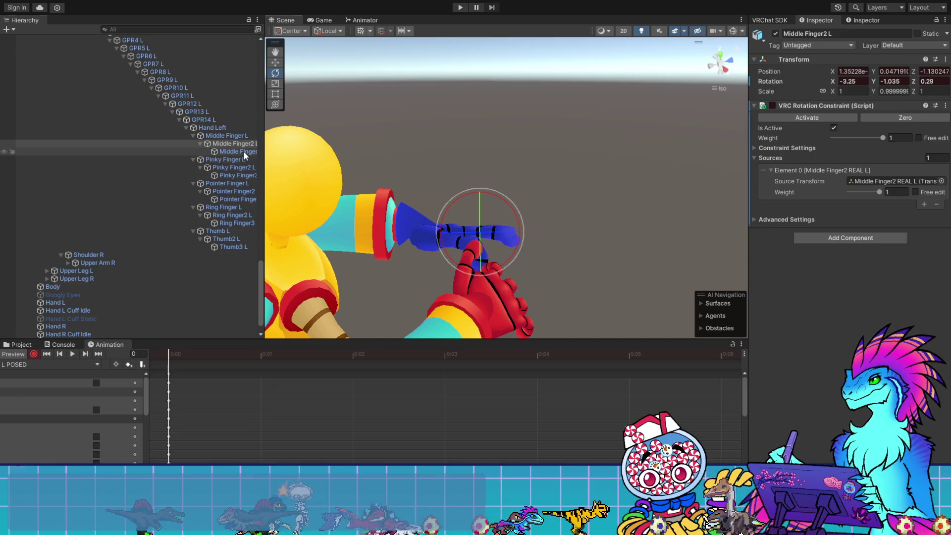
- Bend the middle fingertip and rotate Middle Finger L to -1.746, 0.061, 4.993
left_click(243, 152)
left_click_drag(534, 241, 534, 196)
mouse_move(604, 229)
left_mouse_down("alt")
mouse_move(314, 272)
mouse_move(649, 258)
mouse_move(604, 213)
mouse_move(565, 242)
mouse_move(515, 233)
mouse_move(597, 245)
mouse_move(576, 181)
left_mouse_up("alt")
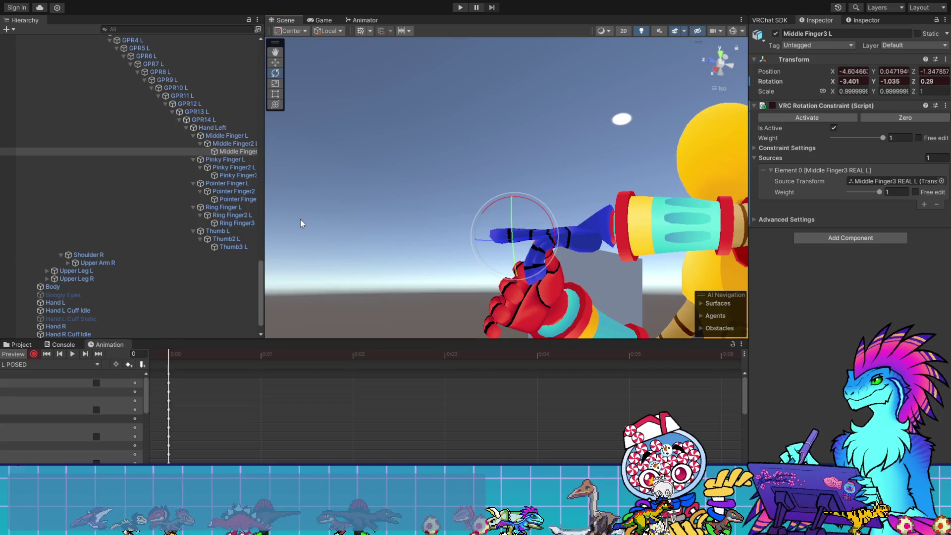
left_click(219, 135)
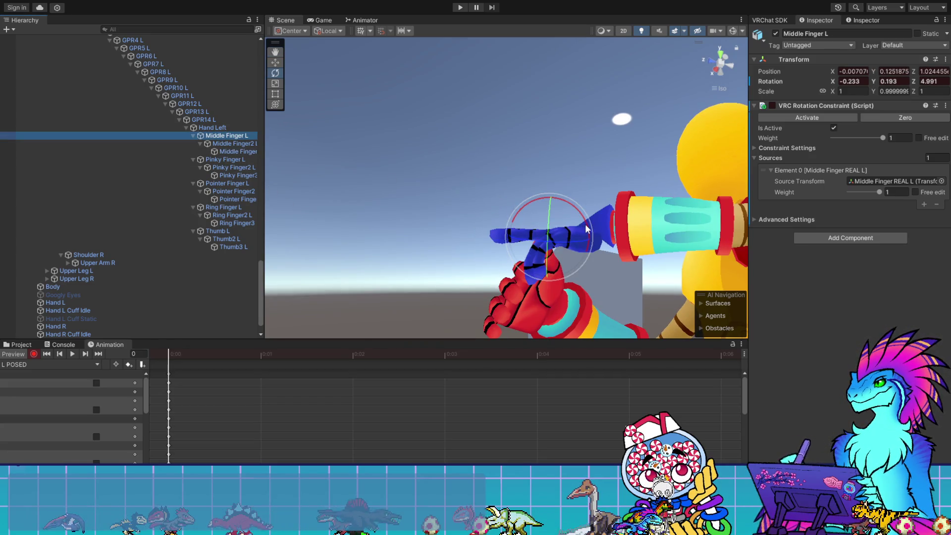
mouse_move(585, 223)
left_mouse_down()
mouse_move(410, 164)
mouse_move(620, 192)
mouse_move(660, 182)
mouse_move(670, 198)
left_mouse_up()
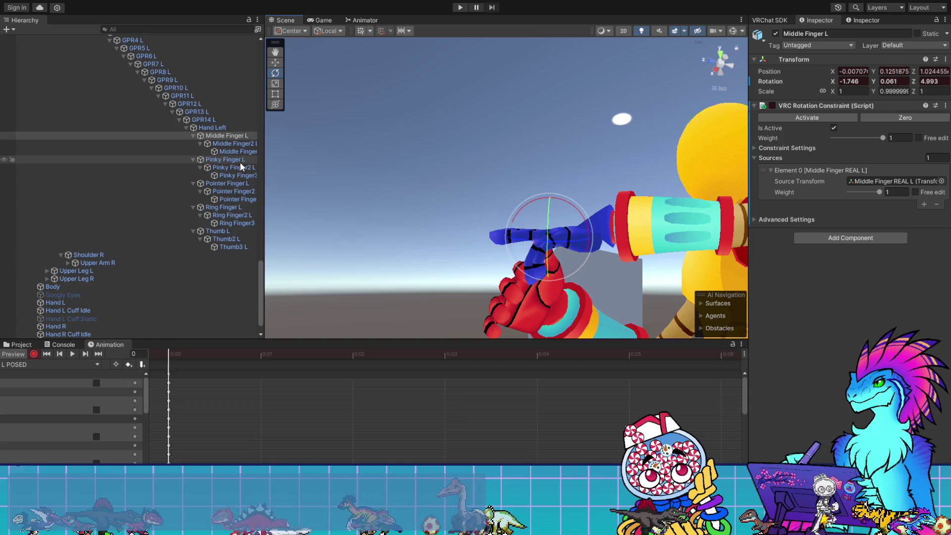
- Rotate the left ring finger's base bone and middle joint
left_click(232, 182)
left_click(231, 206)
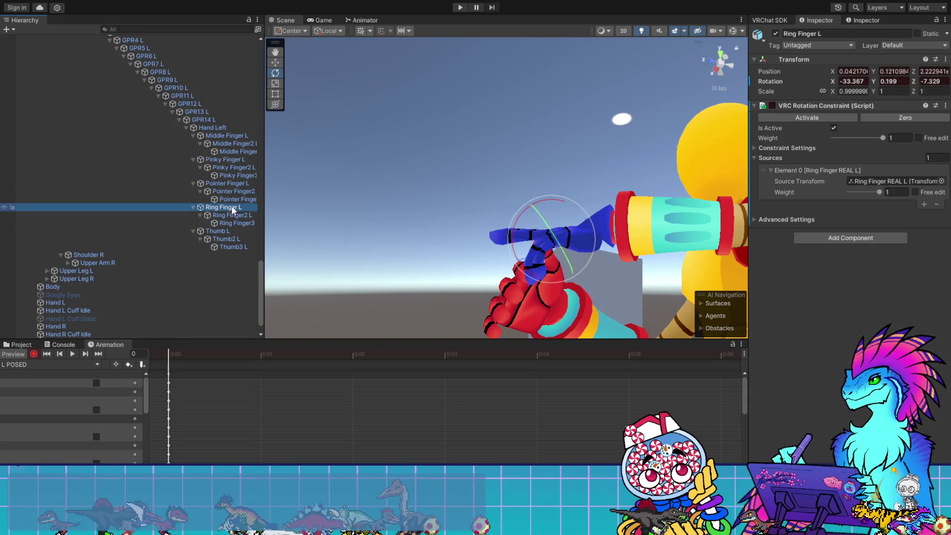
mouse_move(555, 204)
left_mouse_down()
mouse_move(601, 213)
mouse_move(607, 271)
left_mouse_up()
left_click(241, 215)
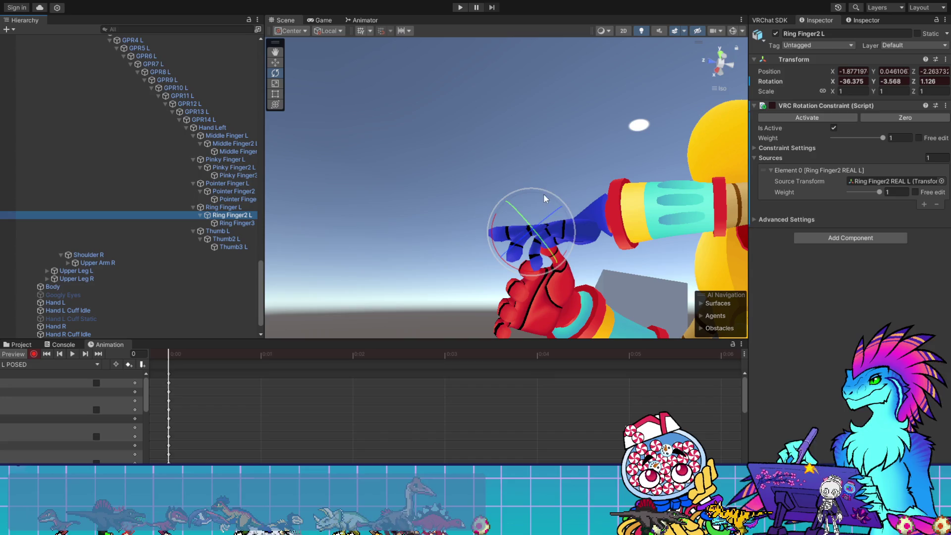
left_click_drag(491, 222, 492, 224)
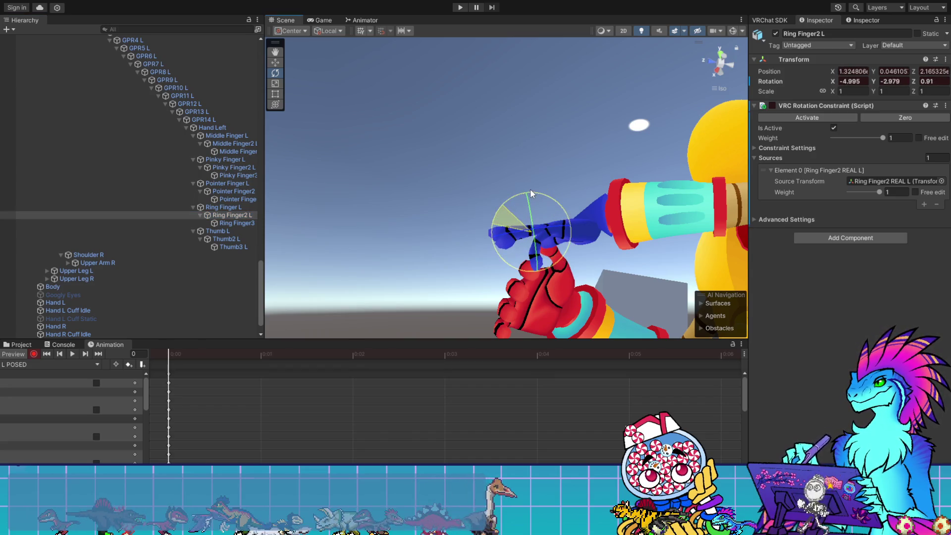
- Straighten the ring fingertip and set Ring Finger2 L to -3.195, -2.951, 0.907
left_click(236, 223)
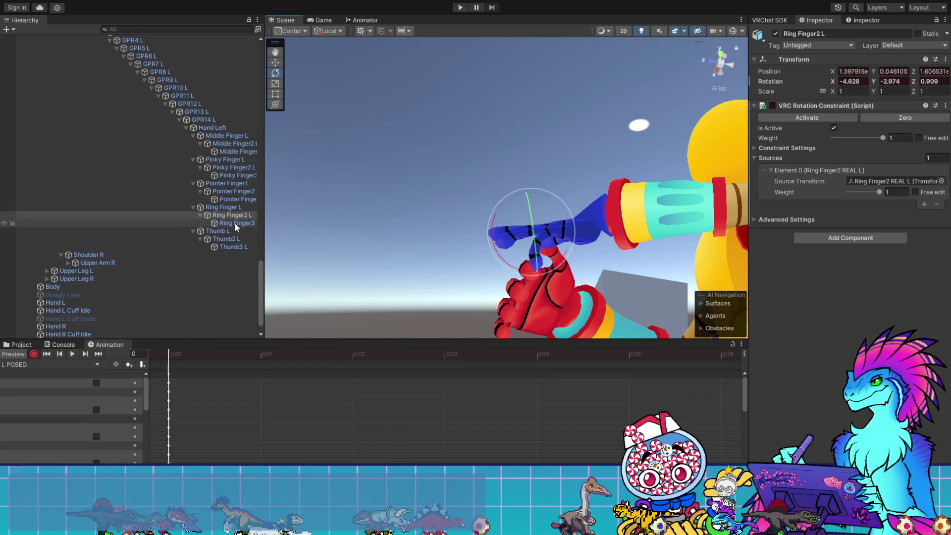
left_click_drag(475, 233, 501, 186)
left_click(231, 215)
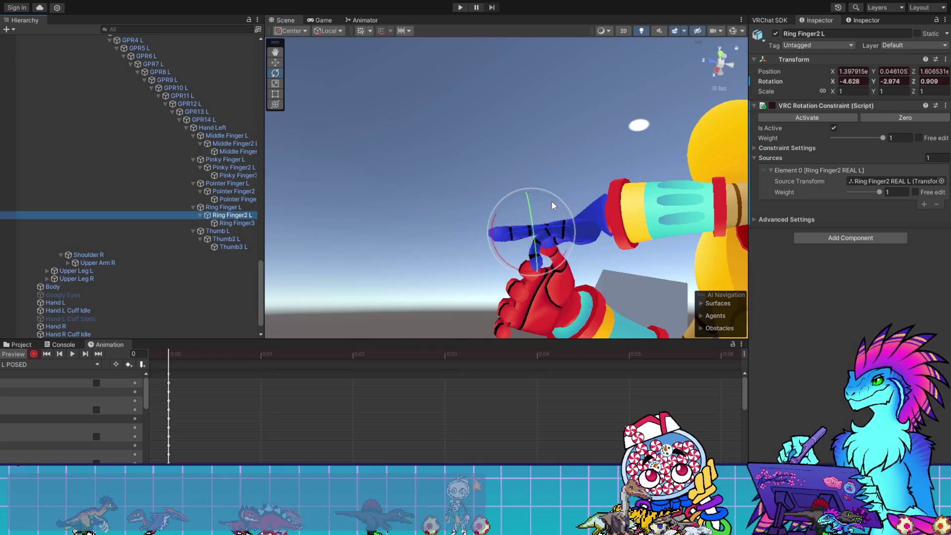
mouse_move(496, 220)
left_mouse_down()
mouse_move(639, 212)
mouse_move(684, 74)
mouse_move(648, 179)
mouse_move(860, 282)
mouse_move(759, 281)
mouse_move(590, 174)
mouse_move(667, 274)
left_mouse_up()
mouse_move(547, 170)
left_mouse_down()
mouse_move(596, 282)
mouse_move(602, 217)
left_mouse_up()
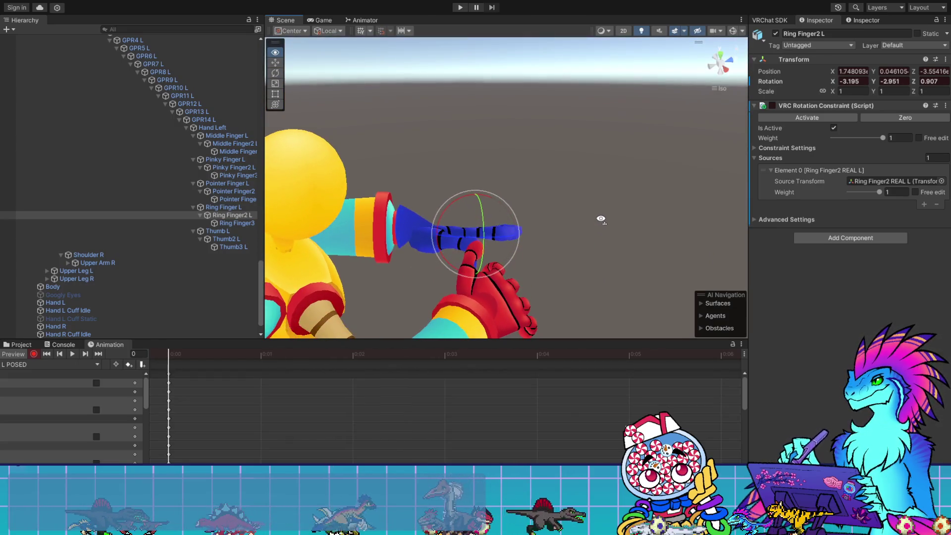
- Refine the bends of Middle Finger2 L and Middle Finger3 L
left_click(230, 144)
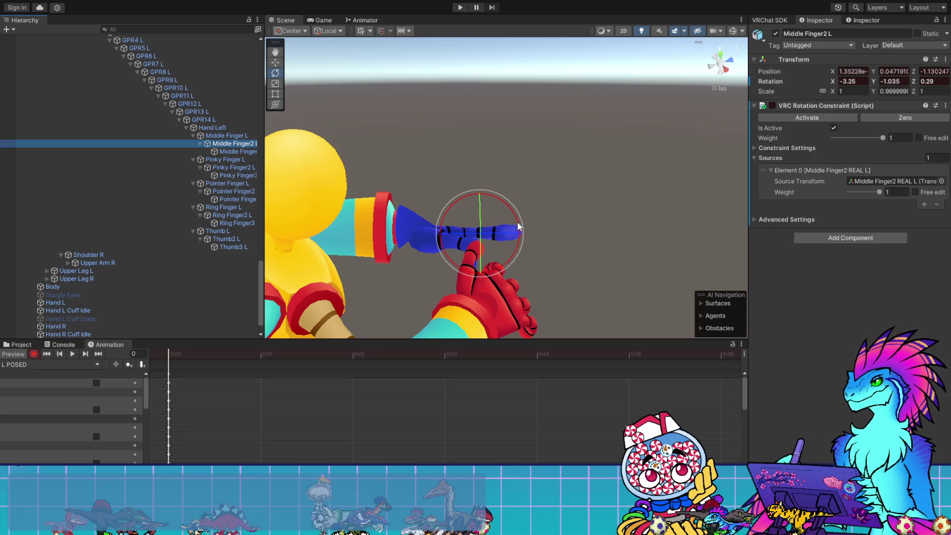
left_click_drag(517, 221, 518, 218)
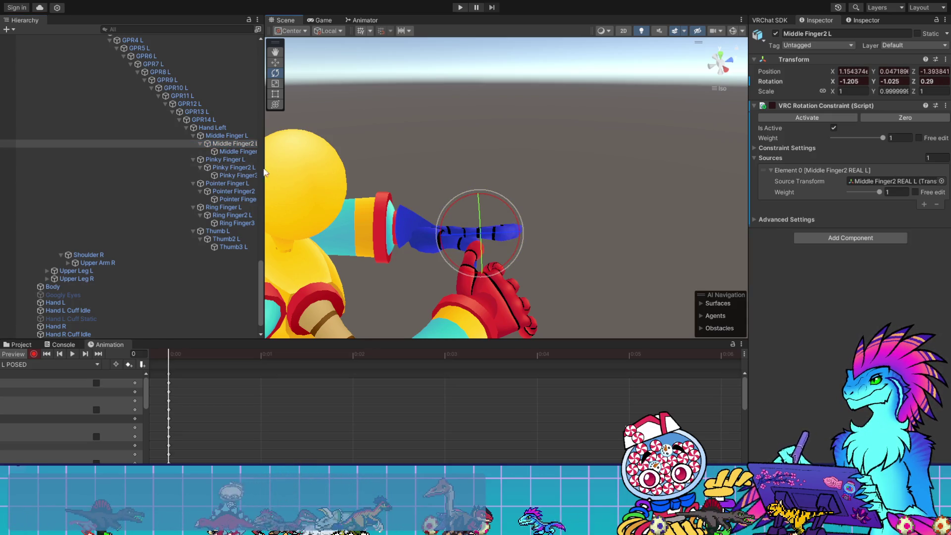
left_click(232, 151)
mouse_move(536, 231)
left_mouse_down()
mouse_move(500, 225)
mouse_move(565, 221)
mouse_move(569, 266)
mouse_move(589, 264)
mouse_move(574, 213)
mouse_move(586, 170)
mouse_move(577, 165)
left_mouse_up()
left_click(227, 137)
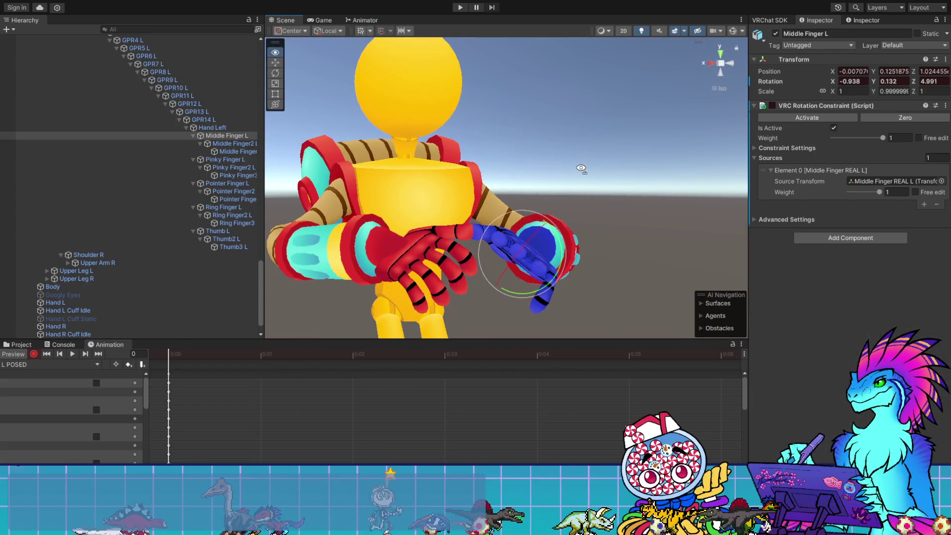
- Rotate the left pinky's base, middle and tip joints
left_click(223, 159)
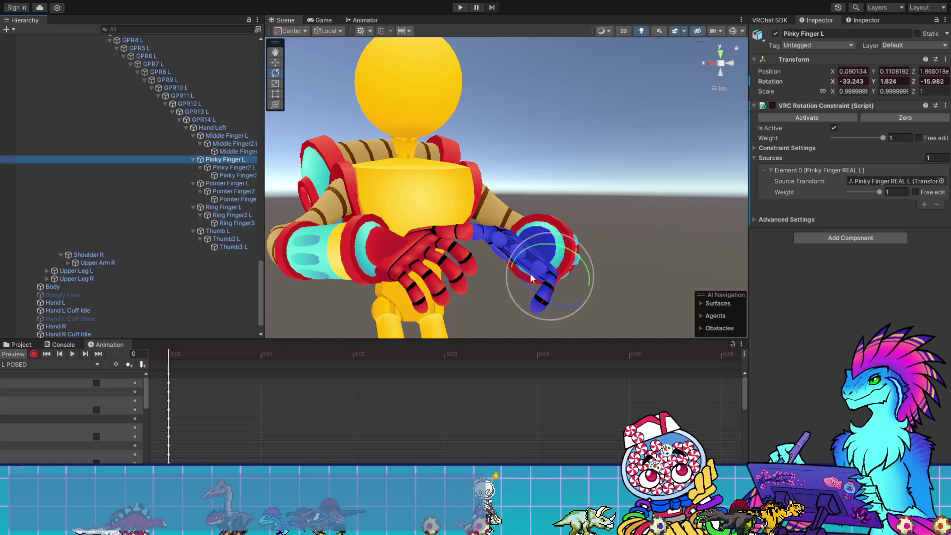
mouse_move(544, 278)
left_mouse_down("alt")
mouse_move(639, 324)
mouse_move(464, 267)
mouse_move(615, 288)
mouse_move(590, 275)
left_mouse_up("alt")
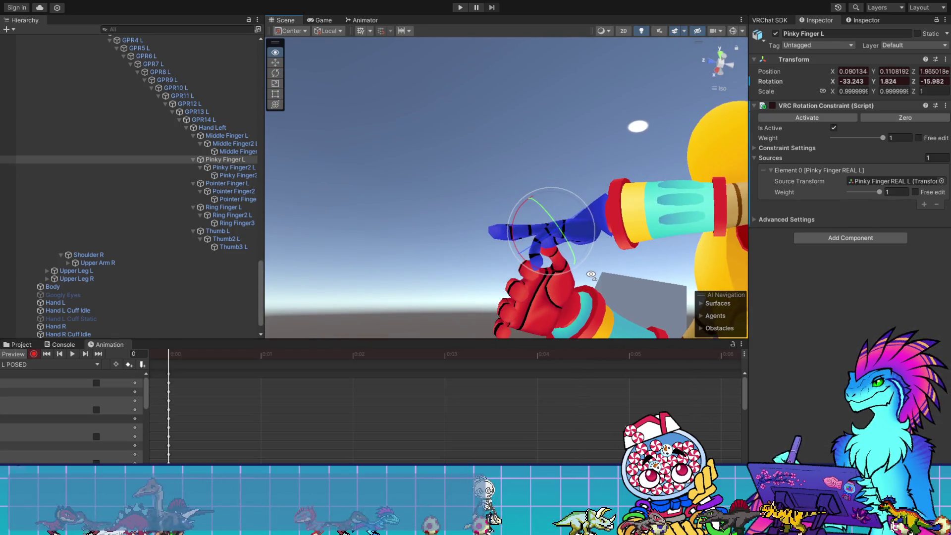
mouse_move(515, 232)
left_mouse_down()
mouse_move(534, 188)
mouse_move(480, 207)
left_mouse_up()
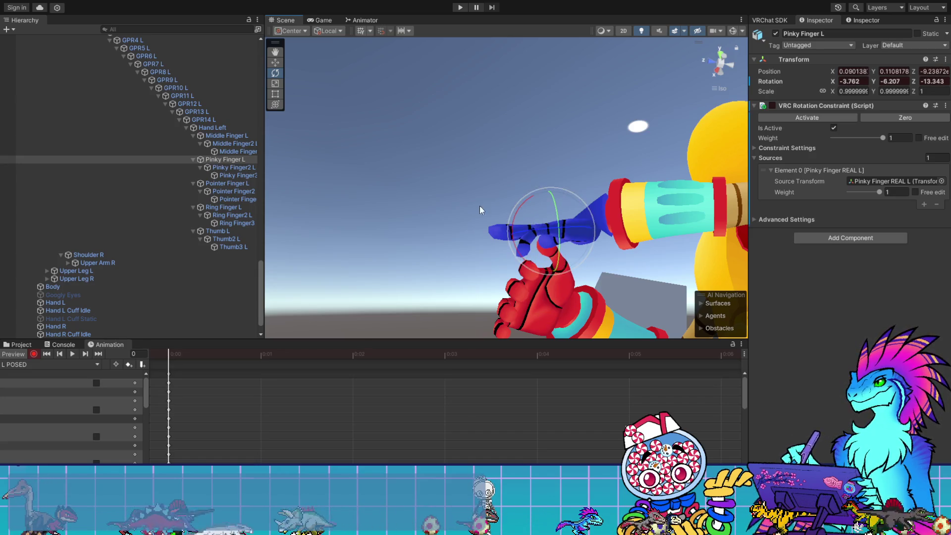
left_click(234, 167)
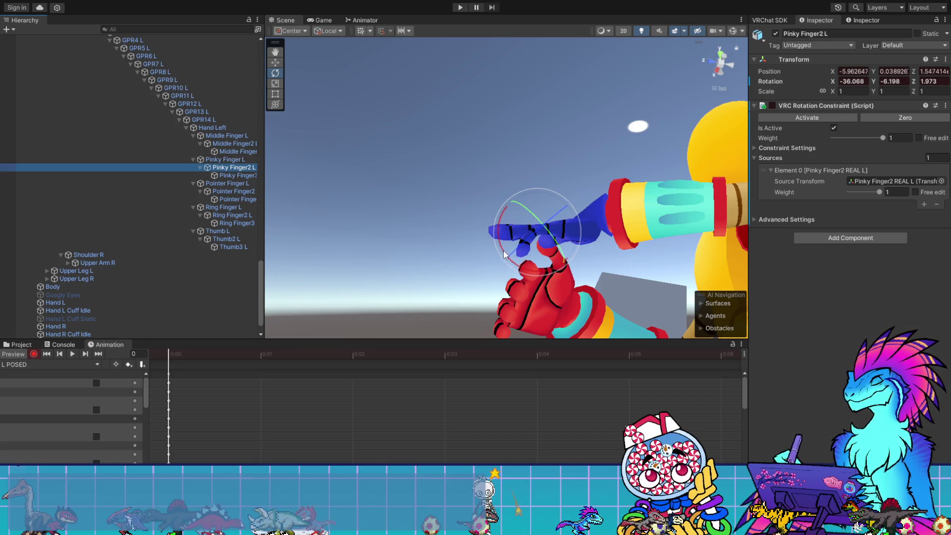
left_click_drag(504, 255, 512, 185)
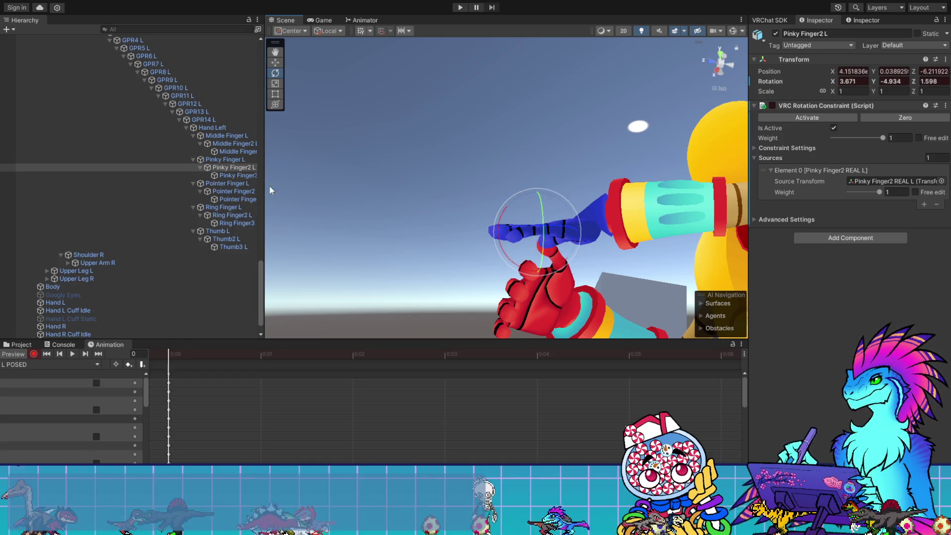
left_click(236, 176)
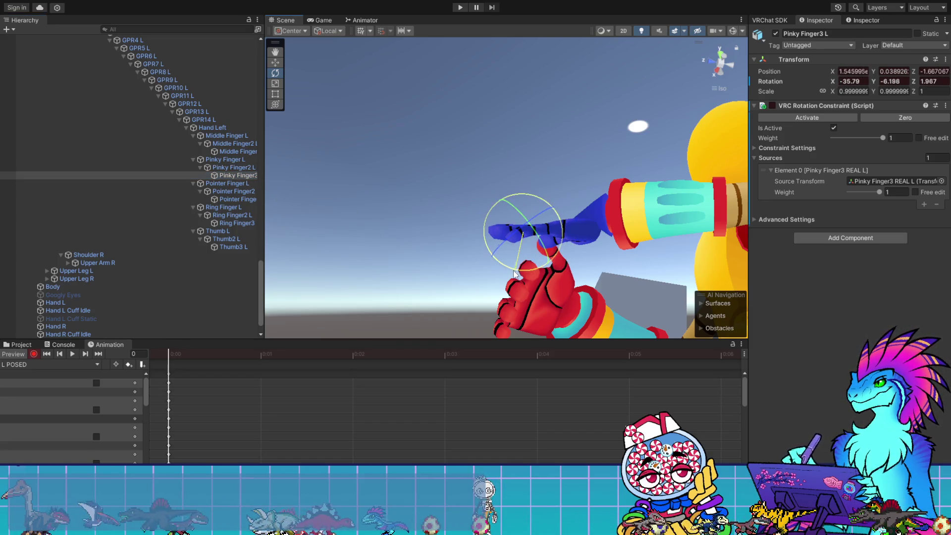
left_click_drag(471, 252, 469, 249)
- Readjust all three pinky joints, leaving Pinky Finger3 L at 3.952, -4.926, 1.599
left_click(240, 160)
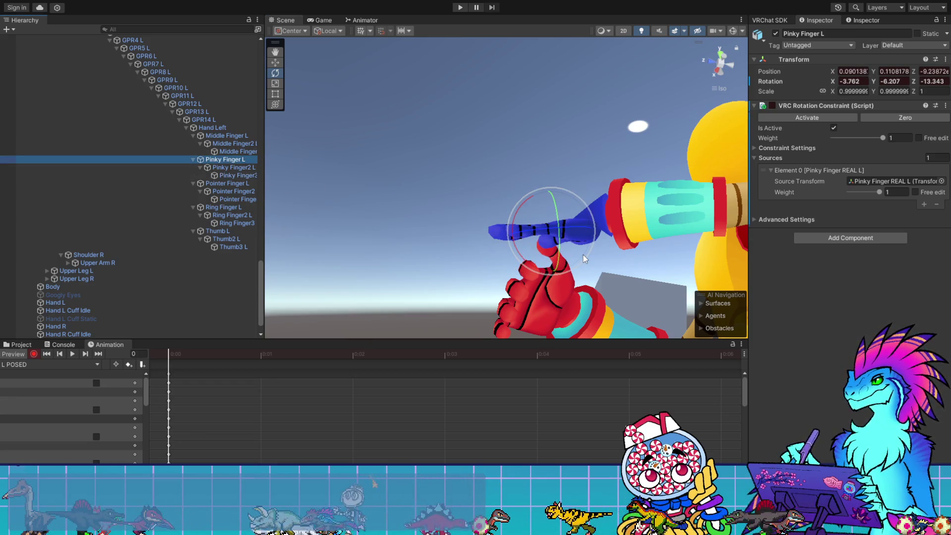
left_click_drag(583, 255, 586, 256)
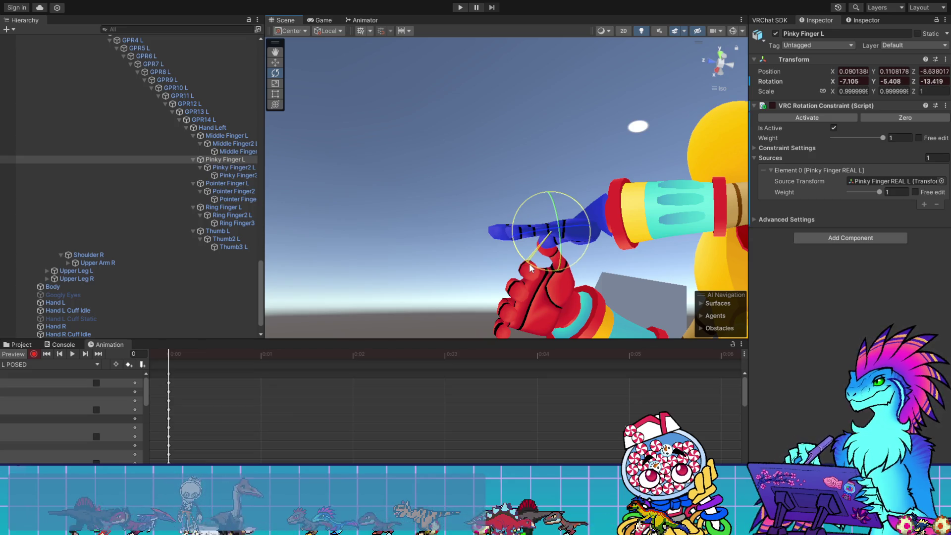
left_click(243, 169)
left_click_drag(513, 262, 508, 260)
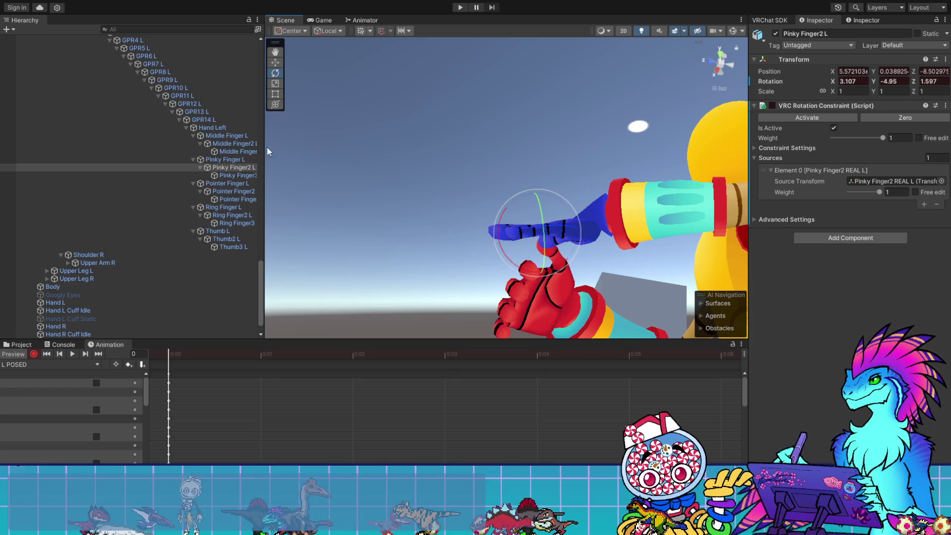
left_click(238, 175)
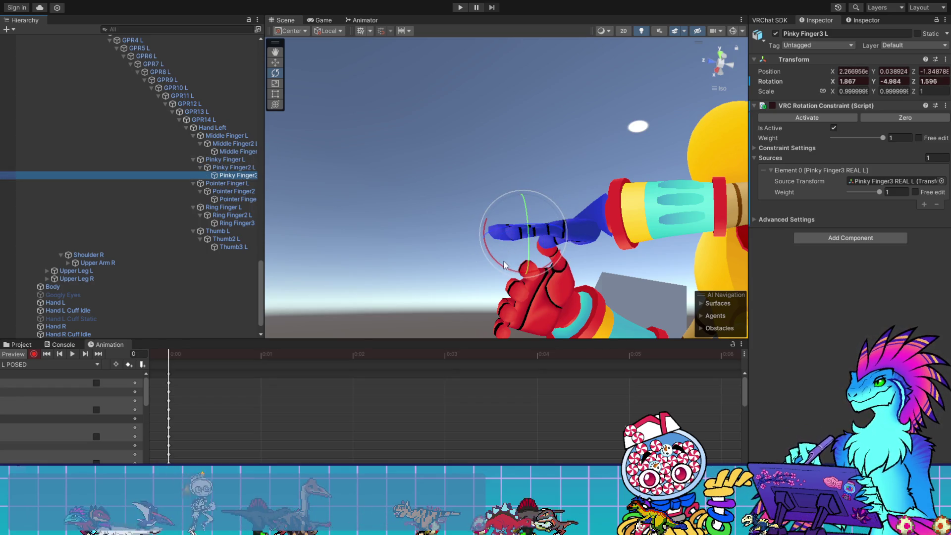
left_click_drag(509, 269, 510, 274)
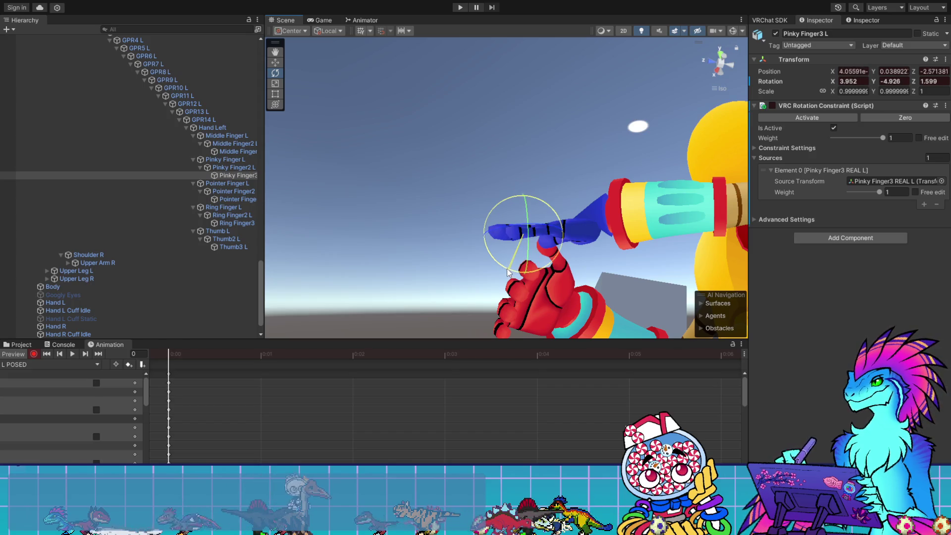
mouse_move(572, 151)
left_mouse_down()
mouse_move(569, 197)
mouse_move(631, 174)
mouse_move(594, 310)
mouse_move(583, 237)
mouse_move(709, 340)
mouse_move(688, 205)
mouse_move(308, 209)
mouse_move(437, 239)
left_mouse_up()
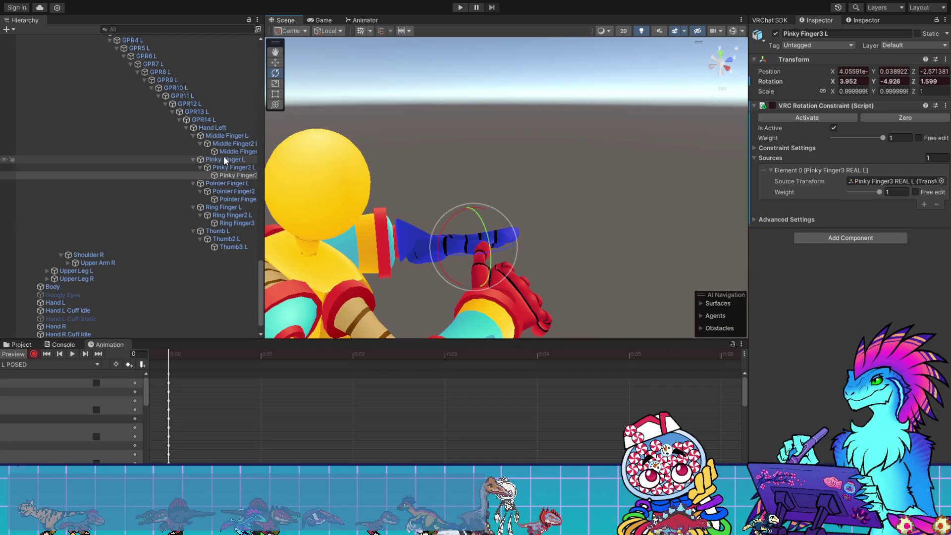
- Orbit around the hands and rotate the left thumb's base bone, Thumb L, slightly
left_click(219, 231)
mouse_move(554, 167)
left_mouse_down()
mouse_move(416, 278)
mouse_move(741, 348)
left_mouse_up()
left_click_drag(801, 257, 782, 257)
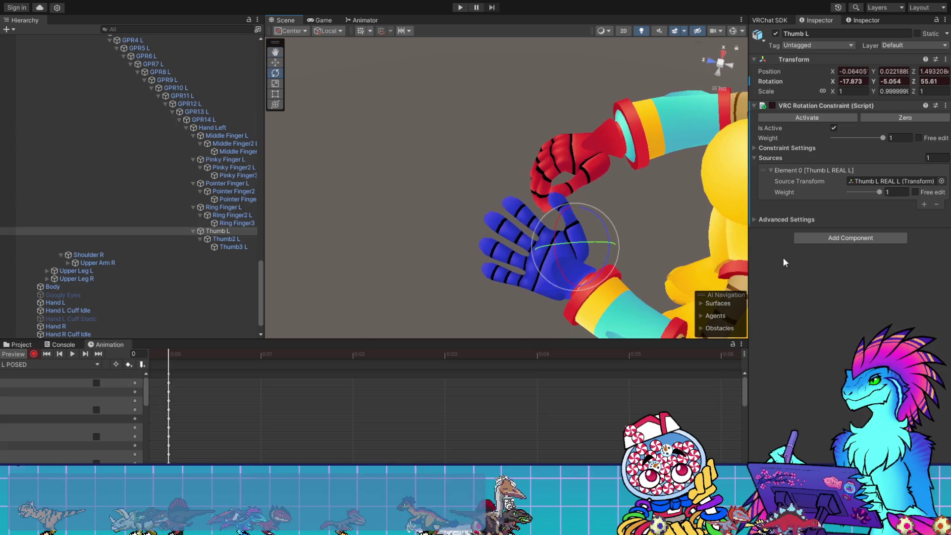
mouse_move(680, 258)
left_mouse_down()
mouse_move(570, 209)
mouse_move(814, 152)
mouse_move(810, 176)
mouse_move(759, 172)
left_mouse_up()
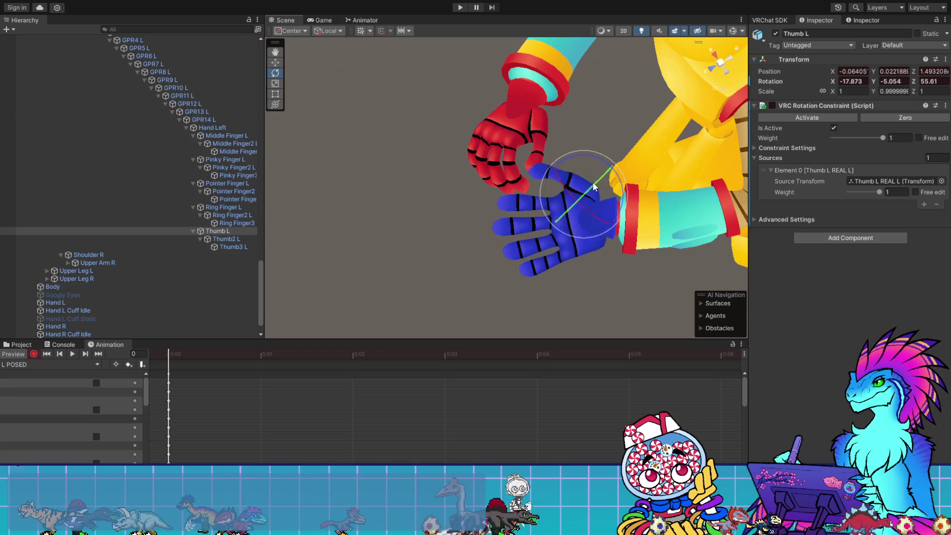
mouse_move(589, 185)
left_mouse_down()
mouse_move(403, 155)
mouse_move(361, 110)
mouse_move(529, 223)
mouse_move(433, 209)
left_mouse_up()
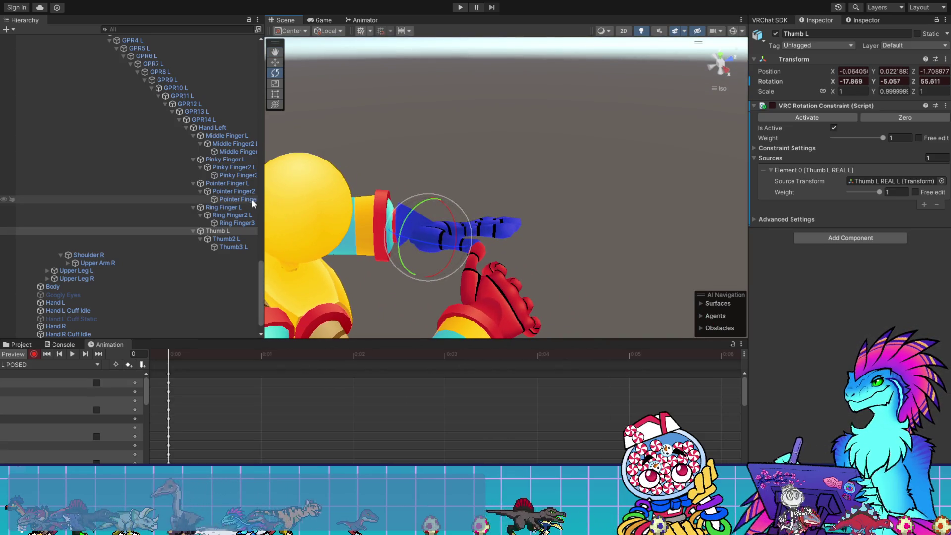
- Rotate Thumb2 L to 3.216, 1, -0.75 and bend the Thumb3 L tip
left_click(219, 239)
mouse_move(427, 253)
left_mouse_down()
mouse_move(347, 283)
mouse_move(673, 286)
left_mouse_up()
left_click_drag(592, 240, 587, 251)
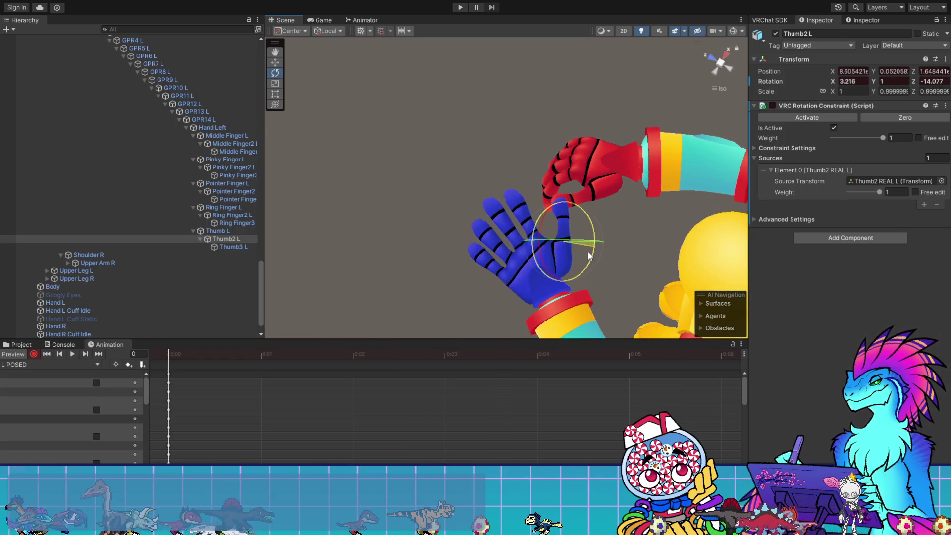
left_click(233, 246)
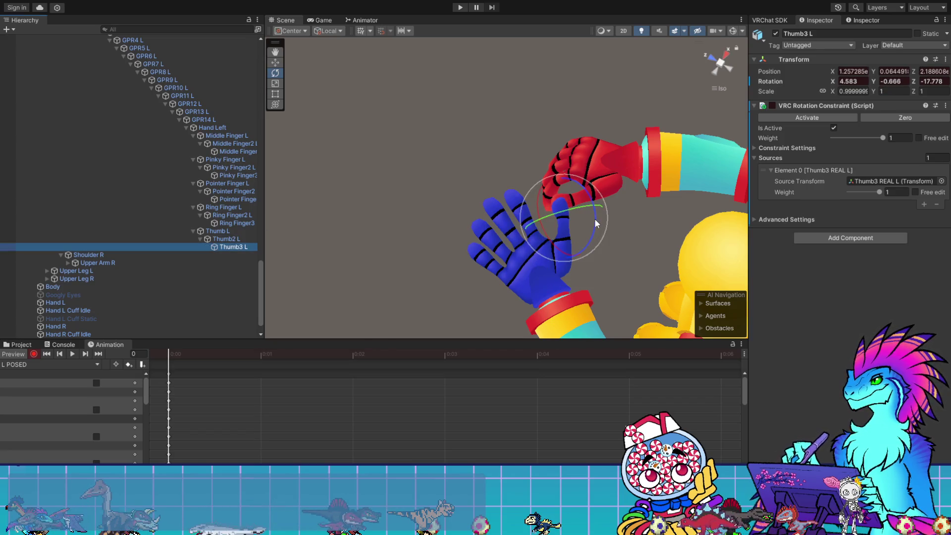
mouse_move(594, 219)
left_mouse_down()
mouse_move(587, 233)
mouse_move(540, 251)
mouse_move(460, 211)
left_mouse_up()
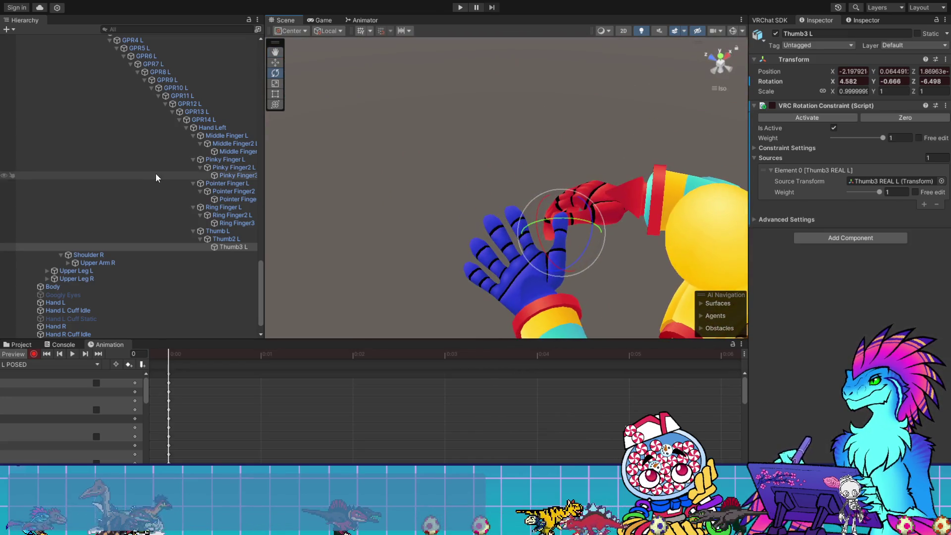
- Curl Thumb L inward to -17.869, -5.057, 31.502
left_click(229, 231)
left_click(563, 303)
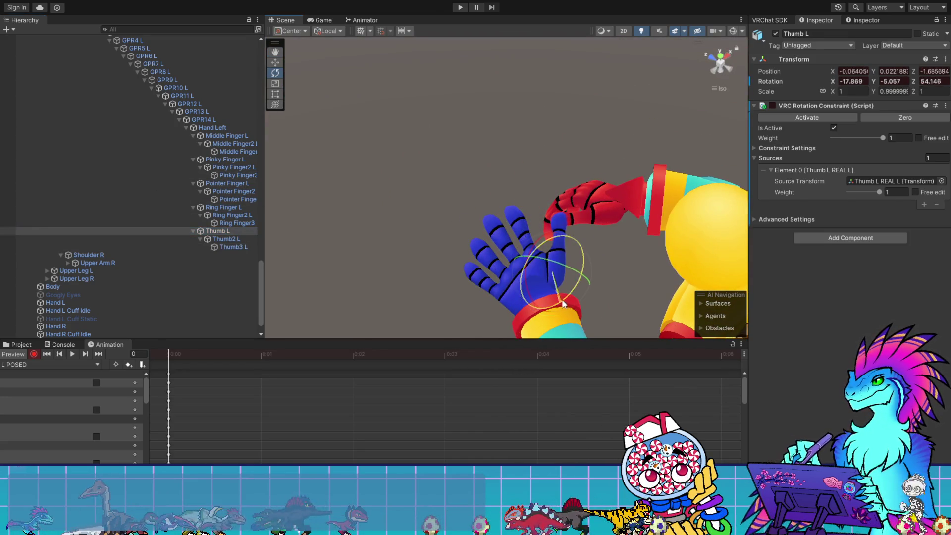
mouse_move(563, 303)
left_mouse_down()
mouse_move(666, 224)
mouse_move(622, 210)
mouse_move(628, 201)
mouse_move(608, 218)
mouse_move(610, 233)
mouse_move(409, 195)
mouse_move(518, 106)
mouse_move(456, 262)
mouse_move(487, 206)
mouse_move(459, 220)
mouse_move(444, 163)
mouse_move(589, 280)
mouse_move(414, 233)
mouse_move(540, 255)
mouse_move(535, 262)
mouse_move(560, 274)
left_mouse_up()
left_click(225, 239)
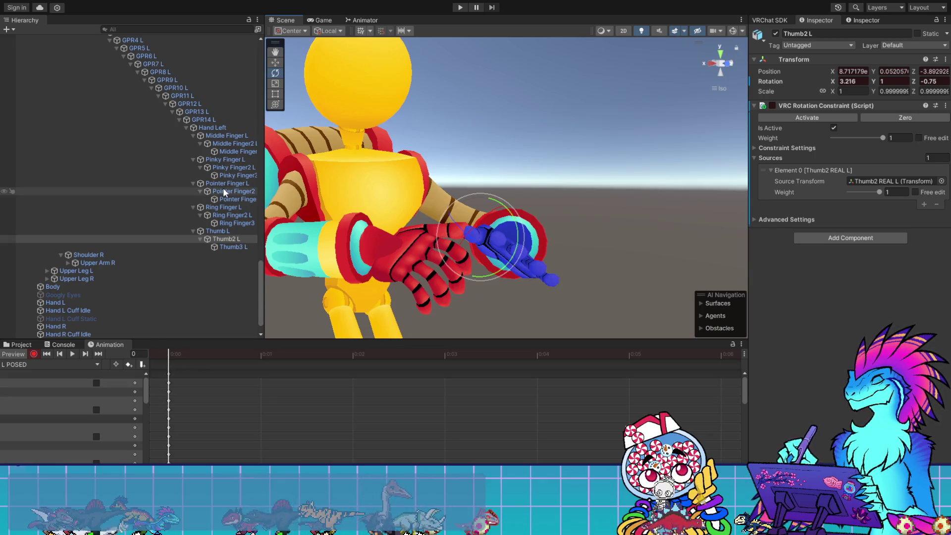
- Turn Thumb L a little further and bend Thumb2 L
left_click(226, 232)
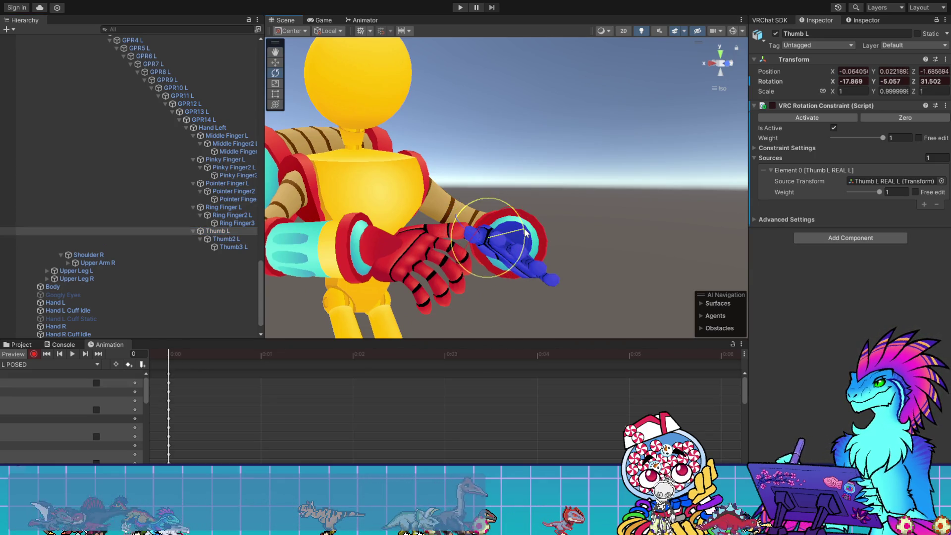
left_click_drag(525, 241, 514, 253)
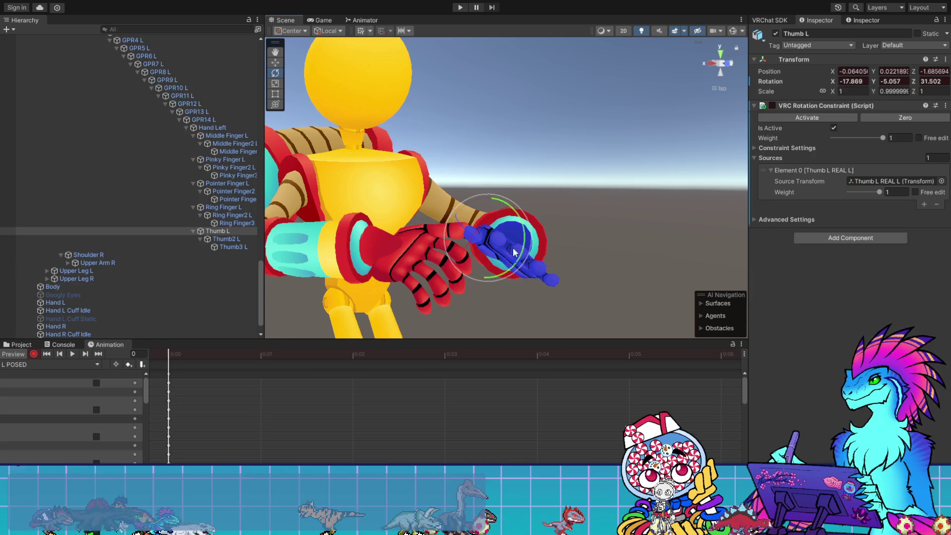
left_click(221, 239)
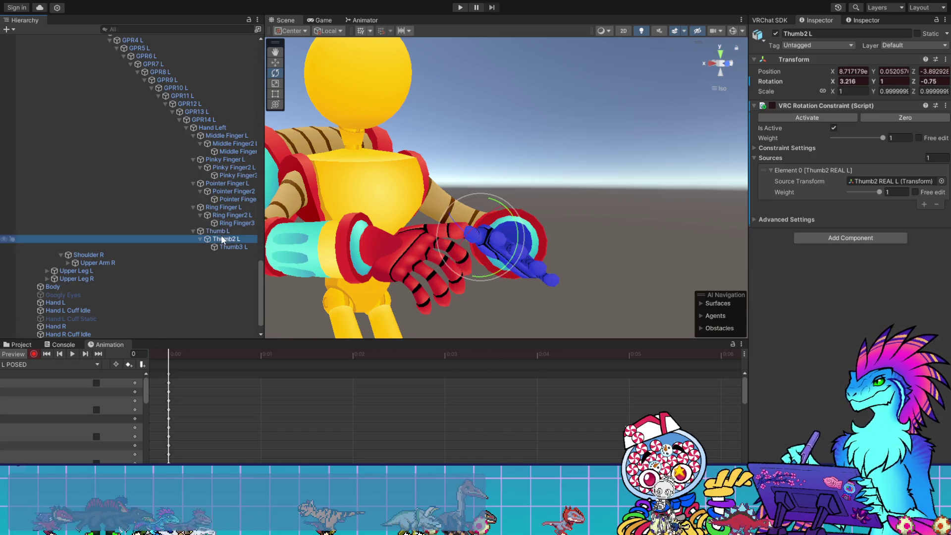
mouse_move(476, 225)
left_mouse_down()
mouse_move(488, 218)
mouse_move(577, 261)
mouse_move(713, 291)
mouse_move(569, 287)
mouse_move(630, 220)
mouse_move(546, 303)
mouse_move(628, 218)
mouse_move(786, 299)
mouse_move(826, 300)
left_mouse_up()
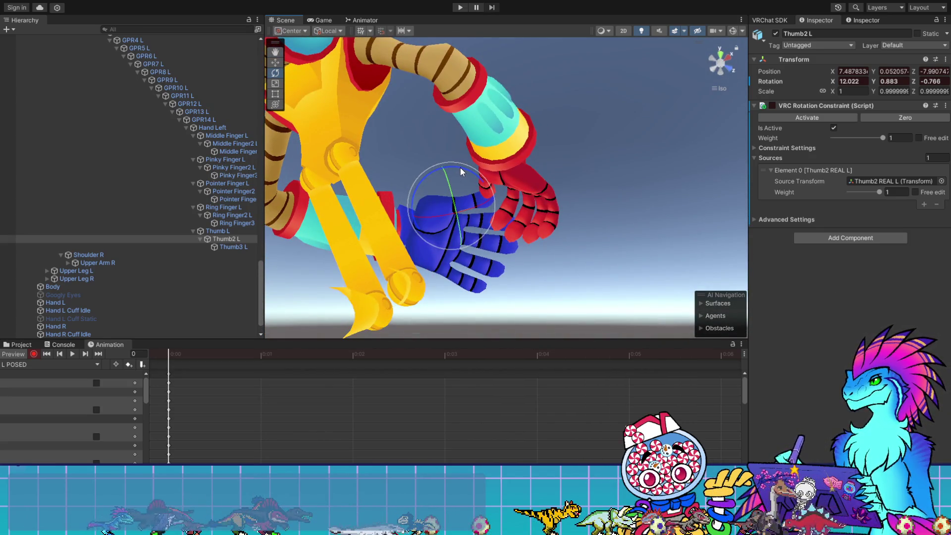
- Inspect the thumb from several angles, with Thumb3 L at 4.582, -0.666, 7.309
mouse_move(436, 227)
left_mouse_down()
mouse_move(690, 362)
mouse_move(754, 287)
mouse_move(624, 239)
mouse_move(584, 188)
mouse_move(606, 189)
left_mouse_up()
key("e")
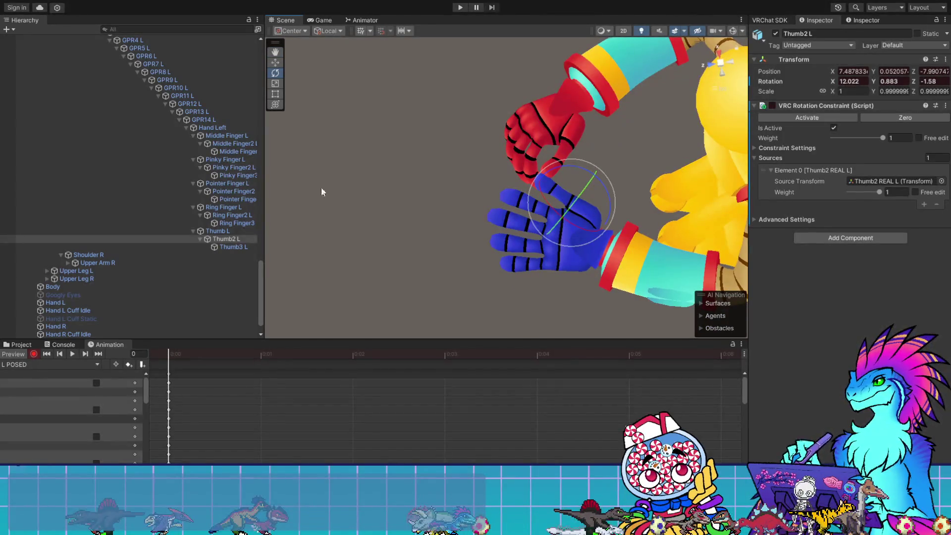
left_click(232, 246)
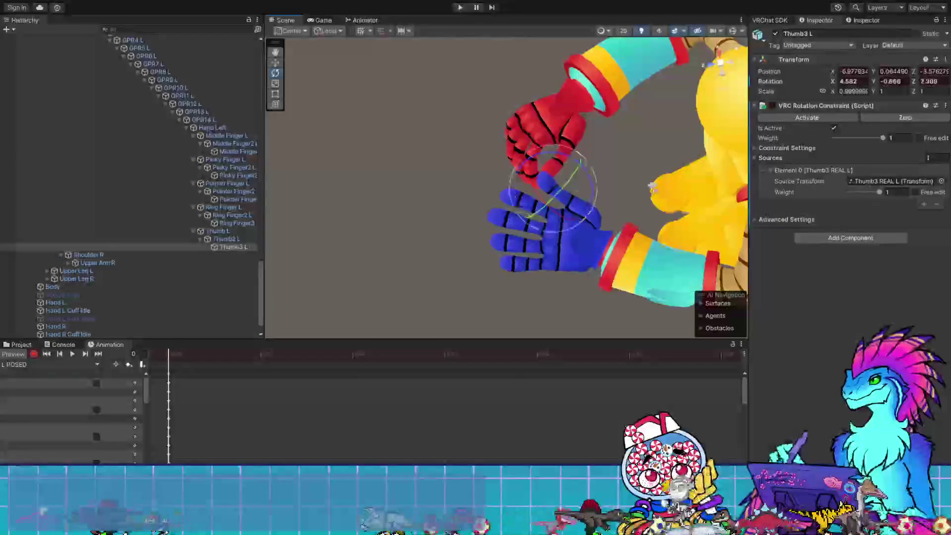
mouse_move(592, 201)
left_mouse_down()
mouse_move(398, 139)
mouse_move(411, 229)
mouse_move(271, 211)
left_mouse_up()
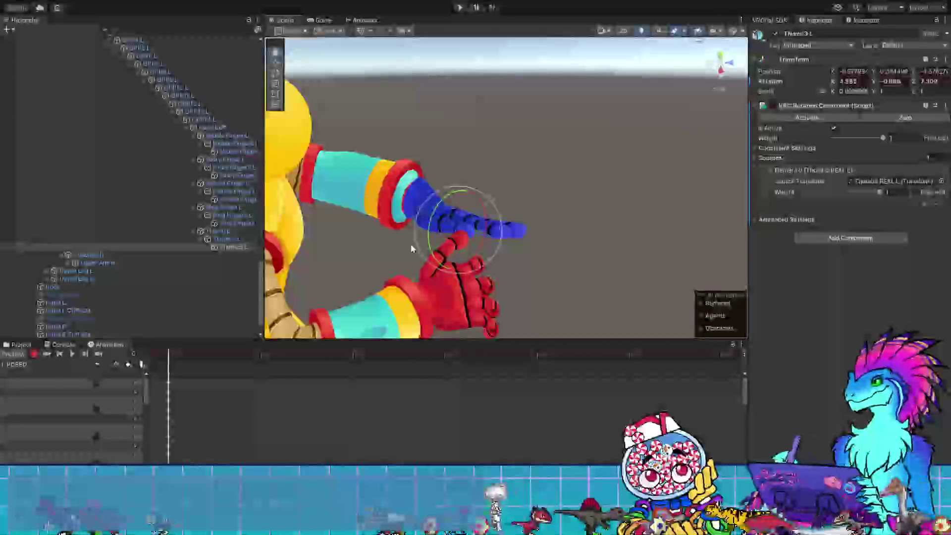
mouse_move(538, 281)
left_mouse_down()
mouse_move(660, 277)
mouse_move(647, 266)
mouse_move(630, 318)
mouse_move(576, 245)
mouse_move(577, 268)
mouse_move(750, 268)
left_mouse_up()
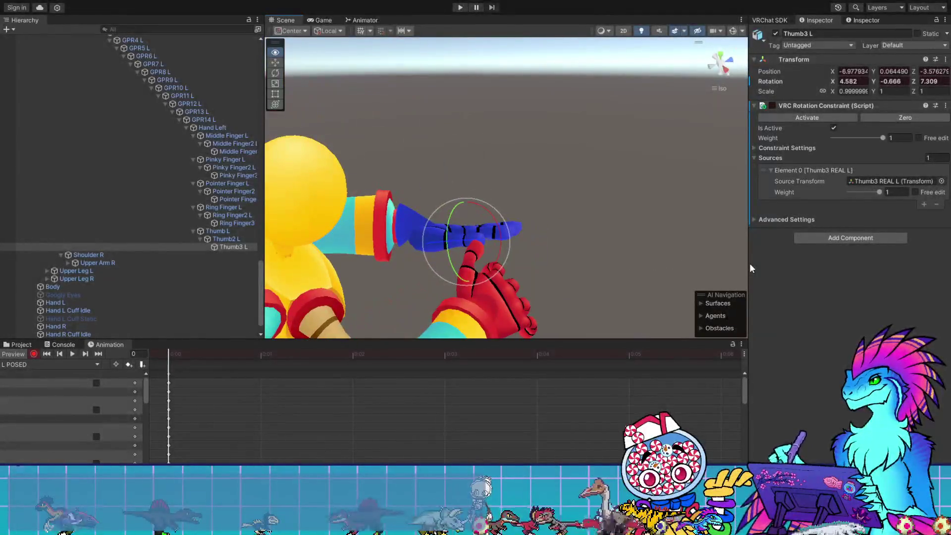
- Straighten Pointer Finger2 L slightly
left_click(228, 184)
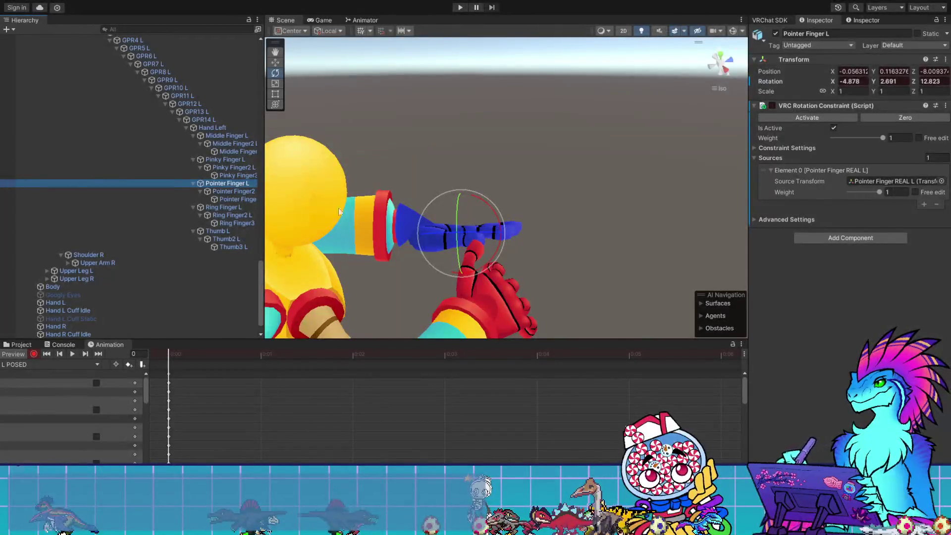
key("Down")
mouse_move(512, 245)
left_mouse_down()
mouse_move(531, 242)
mouse_move(497, 243)
mouse_move(560, 243)
mouse_move(215, 162)
mouse_move(300, 151)
mouse_move(534, 289)
mouse_move(506, 297)
mouse_move(631, 285)
mouse_move(509, 291)
mouse_move(305, 216)
left_mouse_up()
left_click(238, 198)
left_click(485, 231)
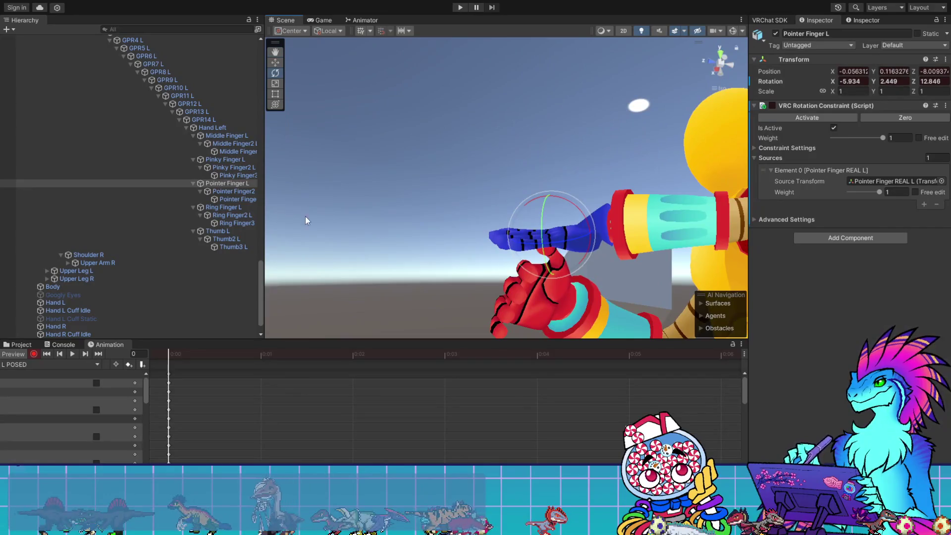
- Bend the middle fingertip, Middle Finger3 L, slightly
left_click(225, 151)
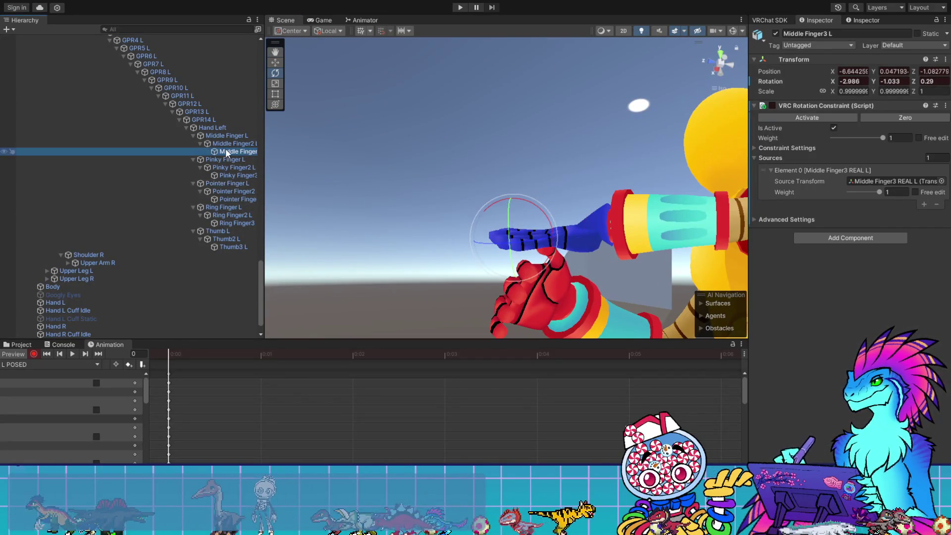
left_click(197, 143)
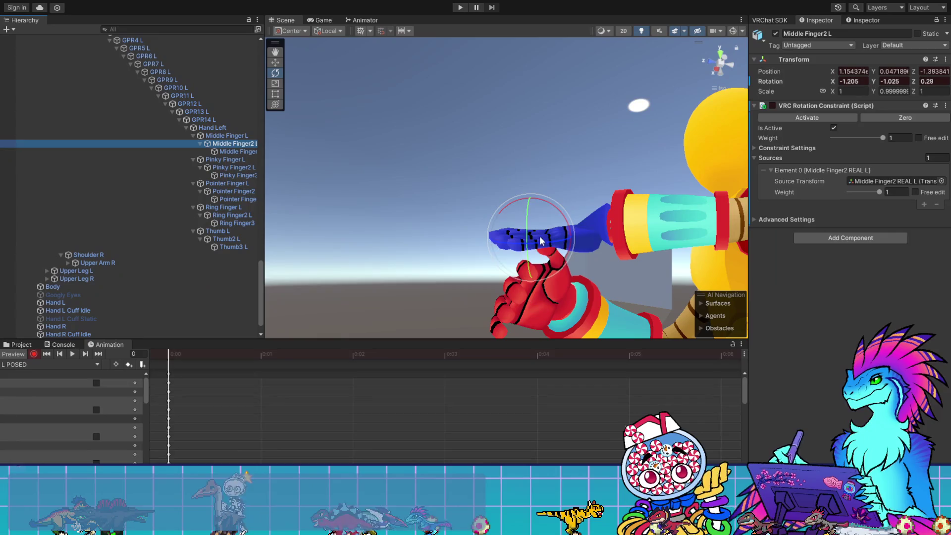
left_click(567, 225)
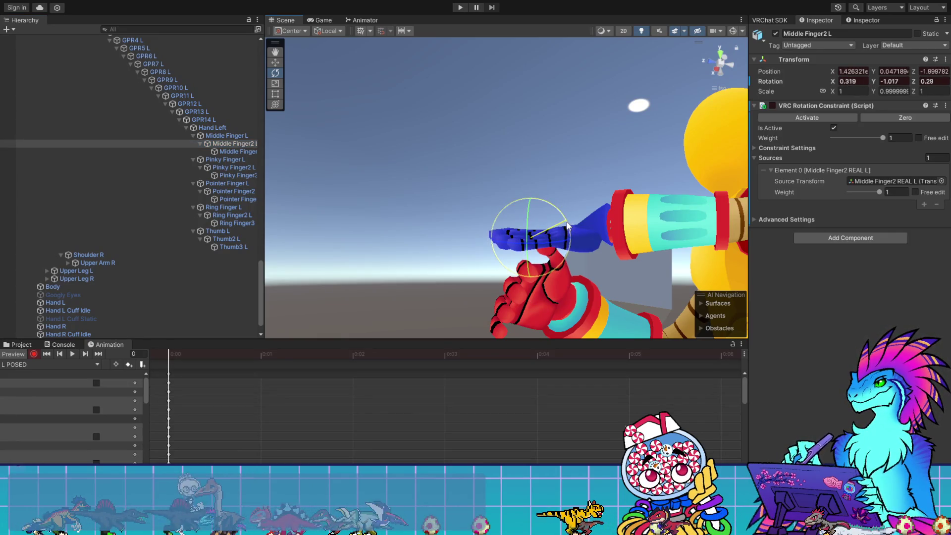
left_click(233, 151)
left_click_drag(521, 197, 528, 201)
- Turn Middle Finger L slightly to -1.987, 0.04, 4.993
left_click(230, 135)
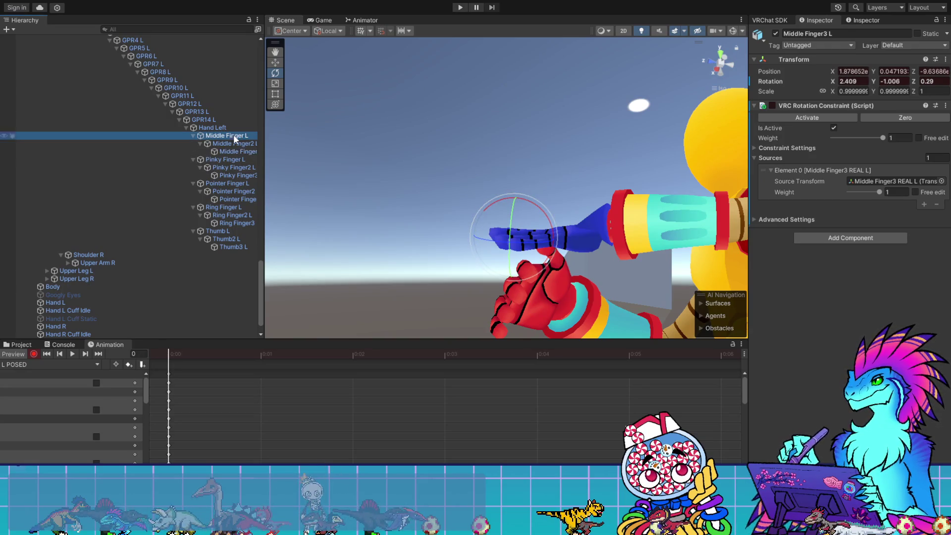
left_click(580, 217)
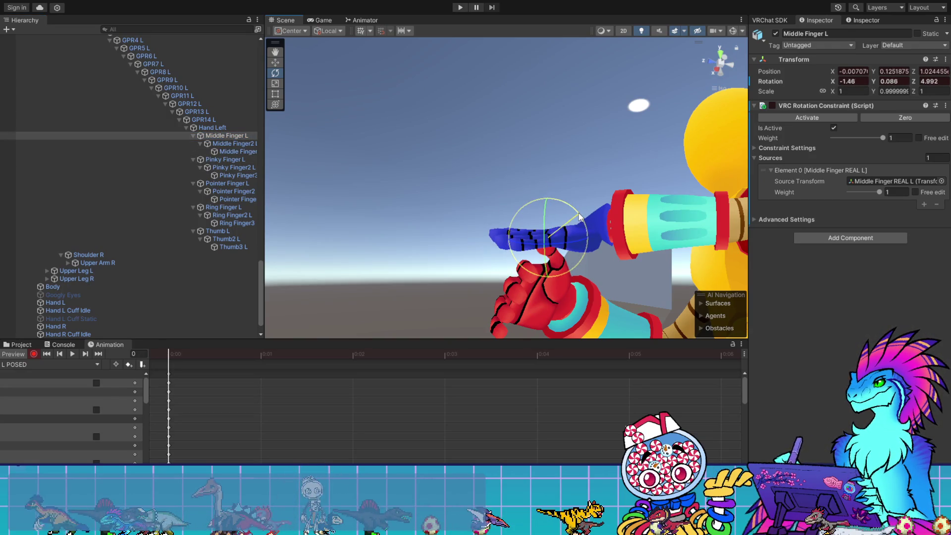
mouse_move(580, 217)
left_mouse_down()
mouse_move(545, 216)
mouse_move(378, 162)
mouse_move(357, 201)
mouse_move(367, 190)
left_mouse_up()
left_click(219, 207)
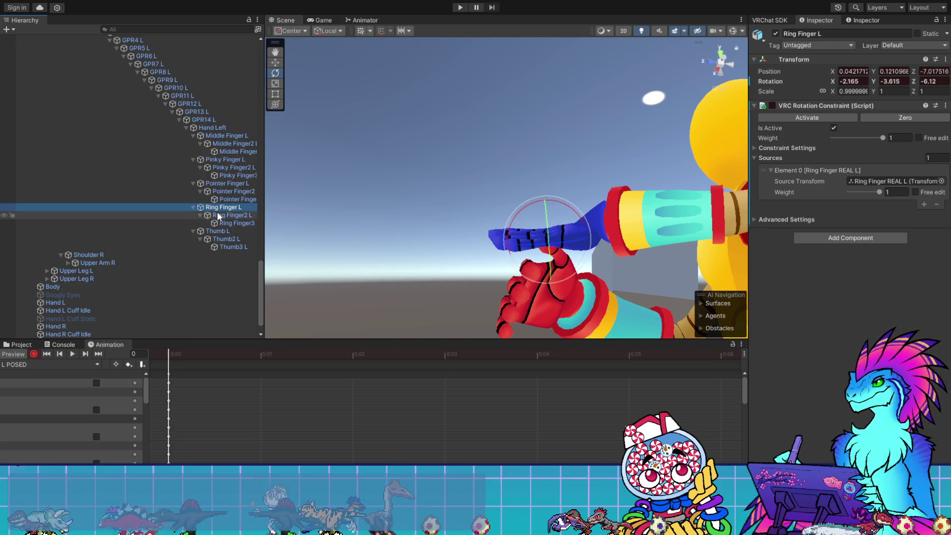
- Bend Ring Finger2 L slightly and set Ring Finger3 L to 4.865, -2.823, 0.91
left_click(221, 215)
left_click_drag(534, 200, 538, 202)
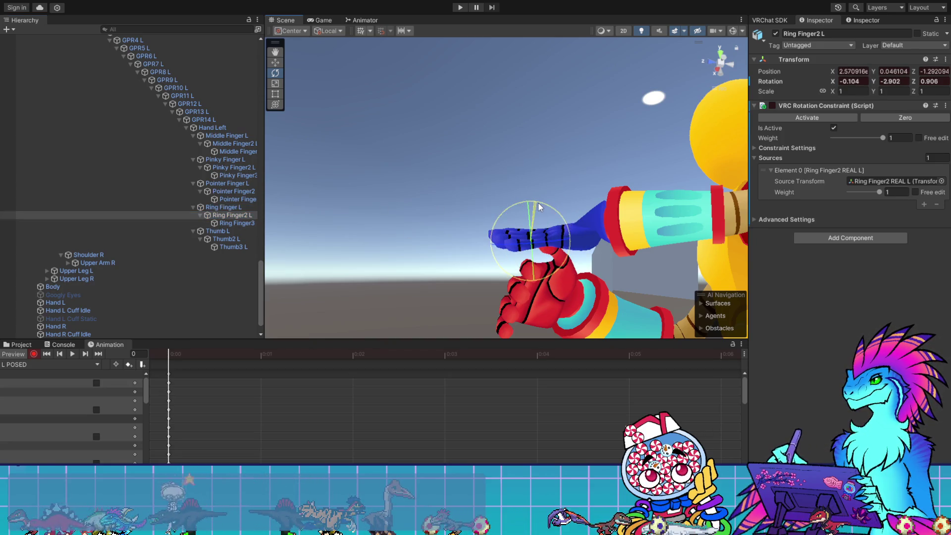
left_click(238, 223)
mouse_move(534, 212)
left_mouse_down()
mouse_move(534, 191)
mouse_move(583, 275)
mouse_move(692, 237)
mouse_move(570, 174)
mouse_move(419, 233)
left_mouse_up()
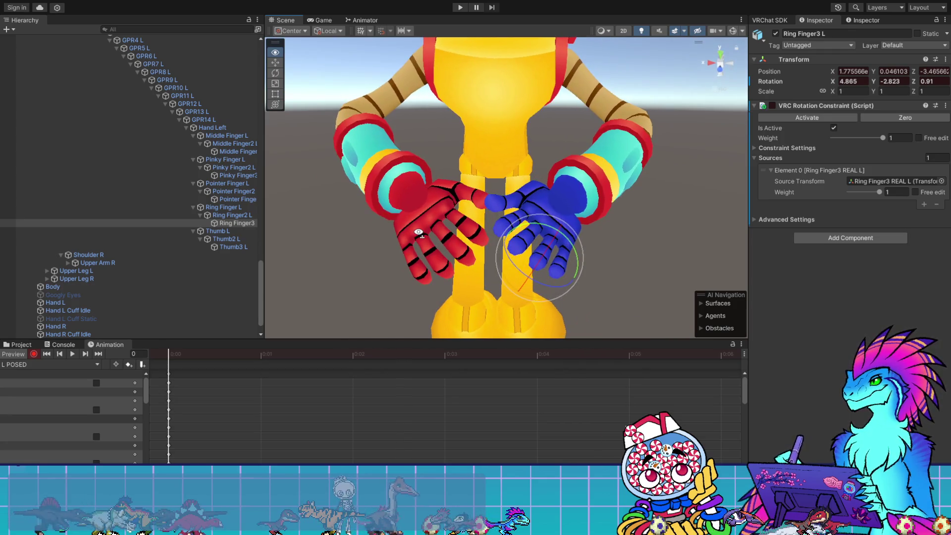
mouse_move(554, 148)
left_mouse_down()
mouse_move(509, 230)
mouse_move(586, 220)
mouse_move(611, 271)
mouse_move(469, 276)
mouse_move(697, 196)
mouse_move(887, 147)
left_mouse_up()
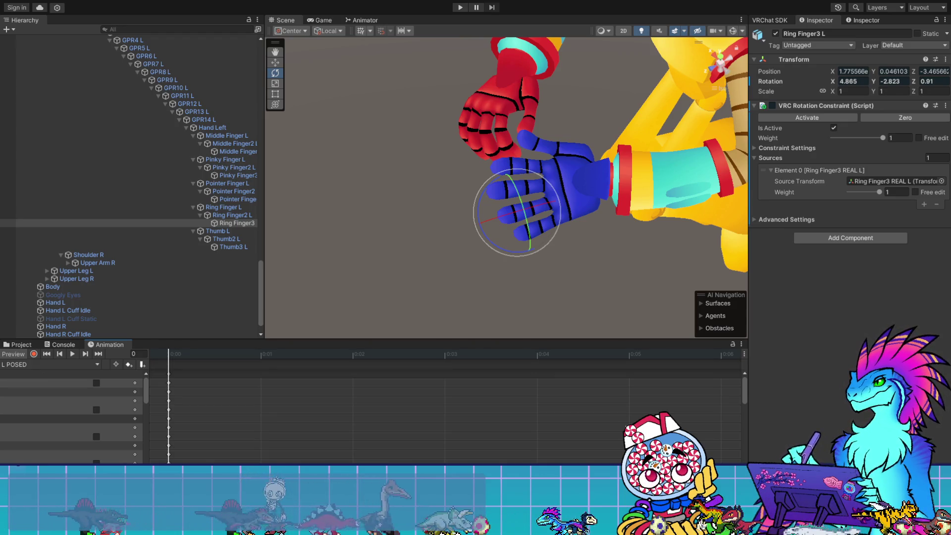
- Re-enable Animation Preview and rotate Hand Left to 80.499, -39.584, -36.024
left_click(42, 365)
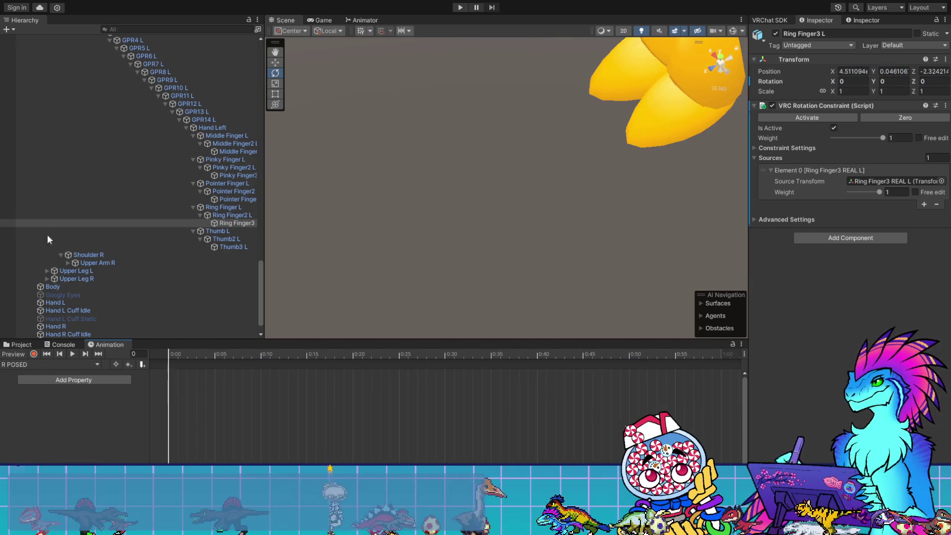
left_click(71, 352)
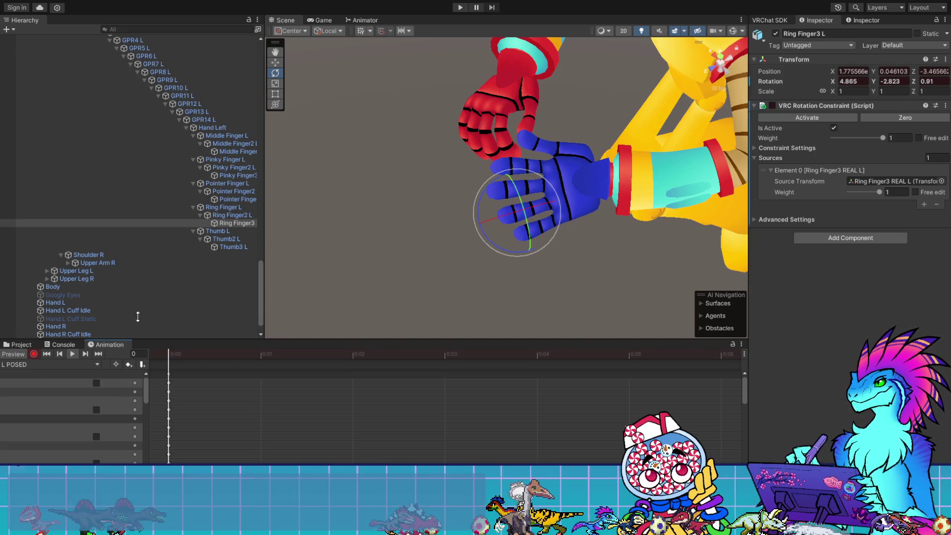
left_click(247, 128)
key("f")
mouse_move(586, 278)
left_mouse_down()
mouse_move(641, 124)
mouse_move(872, 168)
mouse_move(816, 150)
mouse_move(822, 126)
mouse_move(733, 134)
mouse_move(778, 124)
mouse_move(520, 191)
left_mouse_up()
mouse_move(496, 238)
left_mouse_down()
mouse_move(602, 132)
mouse_move(576, 145)
mouse_move(415, 114)
mouse_move(558, 198)
mouse_move(581, 226)
mouse_move(495, 297)
mouse_move(433, 384)
mouse_move(542, 233)
mouse_move(646, 242)
mouse_move(803, 210)
left_mouse_up()
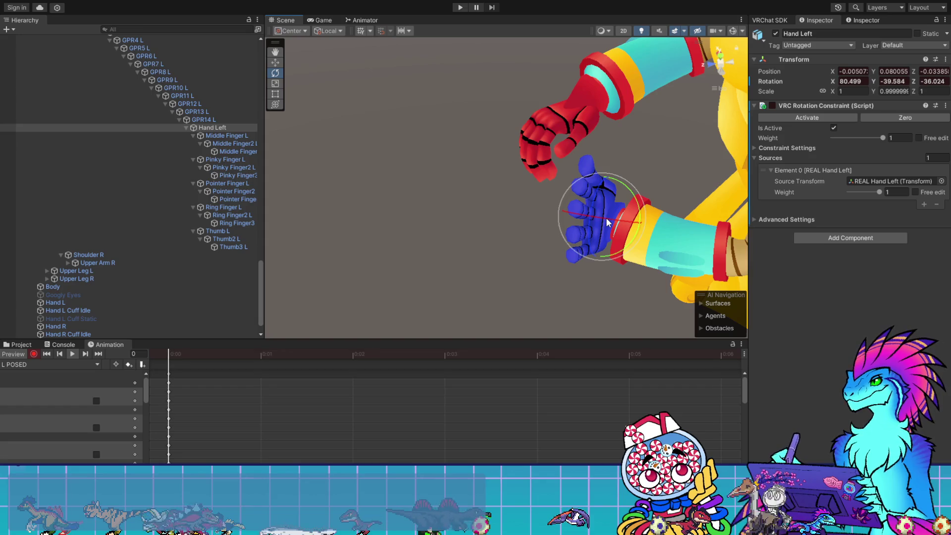
- Rotate Hand Left further to 81.464, -44.467, -40.847, then orbit and pan to inspect it
mouse_move(608, 221)
left_mouse_down()
mouse_move(639, 198)
mouse_move(843, 206)
mouse_move(923, 150)
mouse_move(905, 179)
left_mouse_up()
mouse_move(536, 129)
left_mouse_down()
mouse_move(515, 149)
mouse_move(519, 159)
mouse_move(548, 165)
mouse_move(466, 189)
left_mouse_up()
left_click_drag(590, 199, 526, 197)
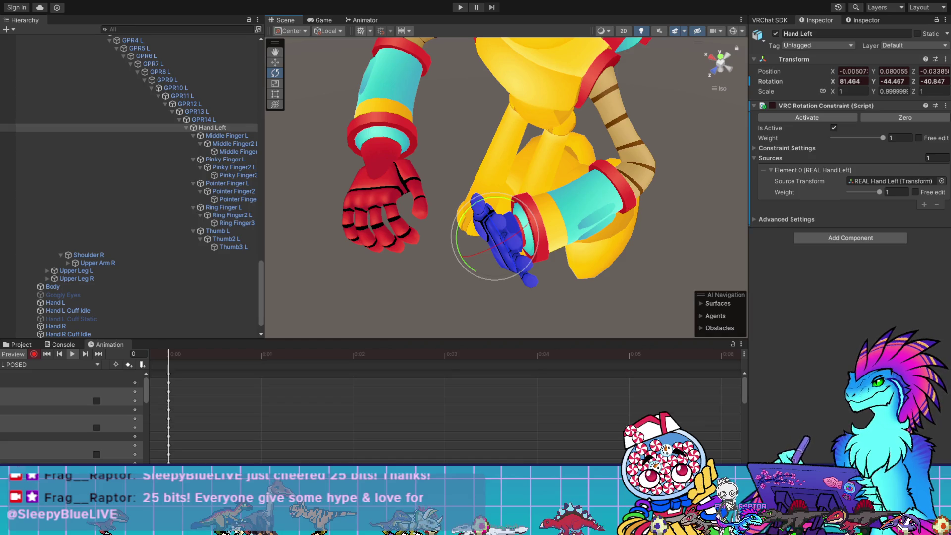
mouse_move(580, 286)
left_mouse_down()
mouse_move(573, 276)
mouse_move(588, 268)
left_mouse_up()
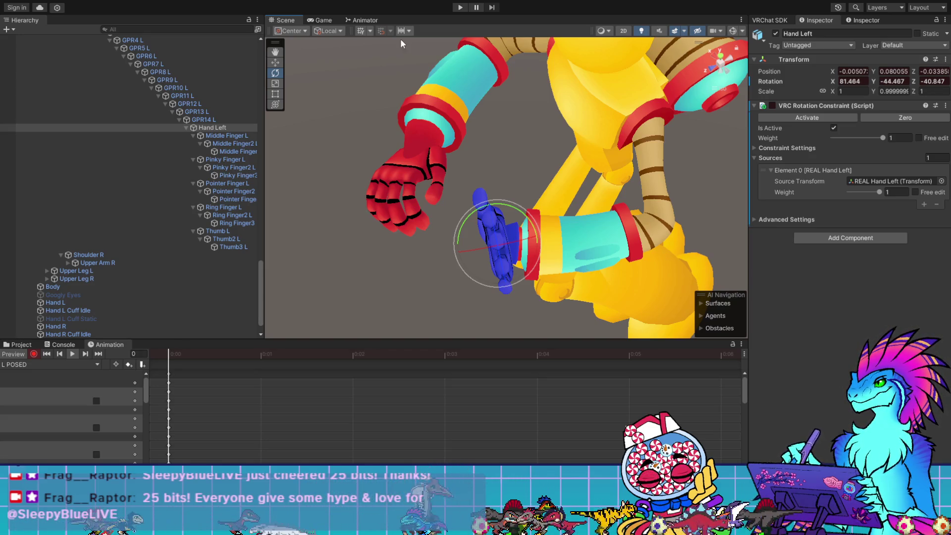
- Bring up the M Hand 1 expressions menu, with its L/R Trigger toggles and Hands submenu
left_click(364, 21)
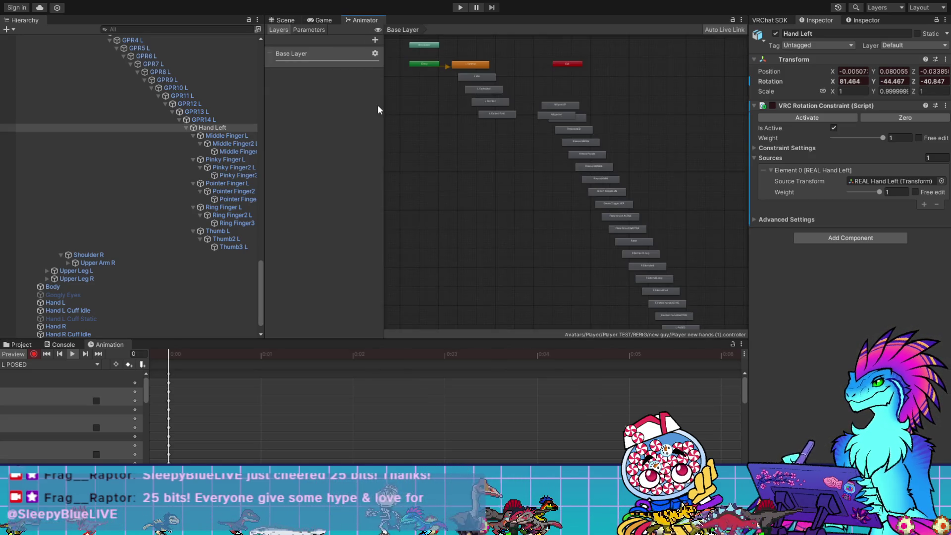
left_click(26, 341)
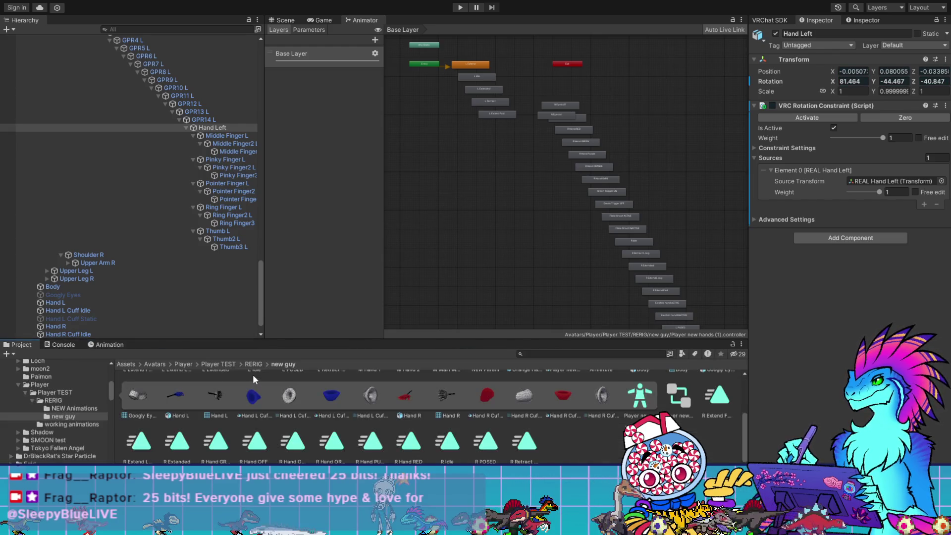
left_click(370, 435)
left_click(777, 90)
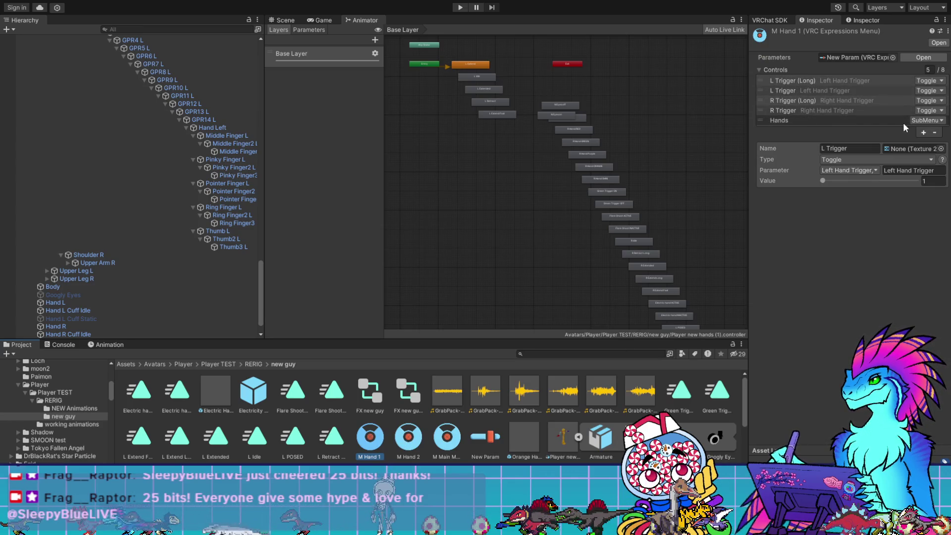
- Add two new controls to M Hand 1 named L Posed and R Posed
left_click(923, 132)
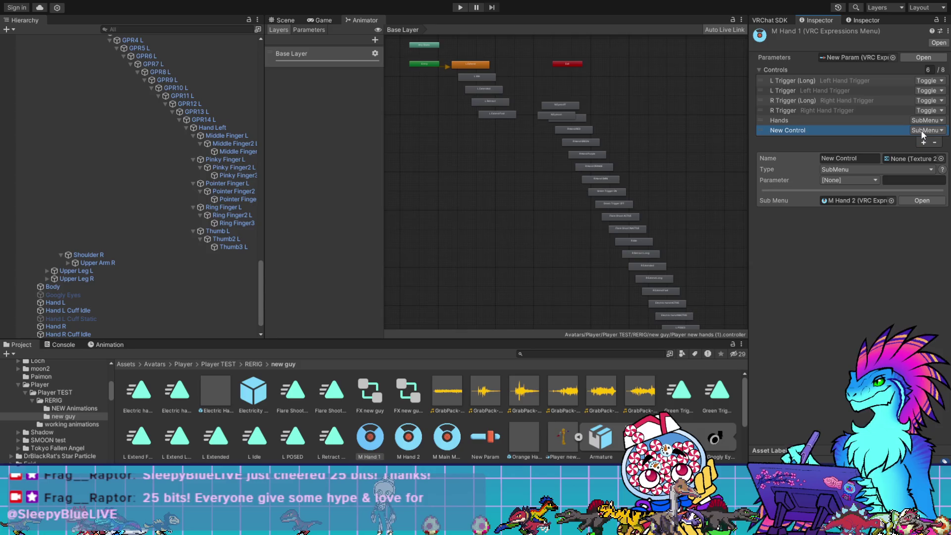
left_click(837, 156)
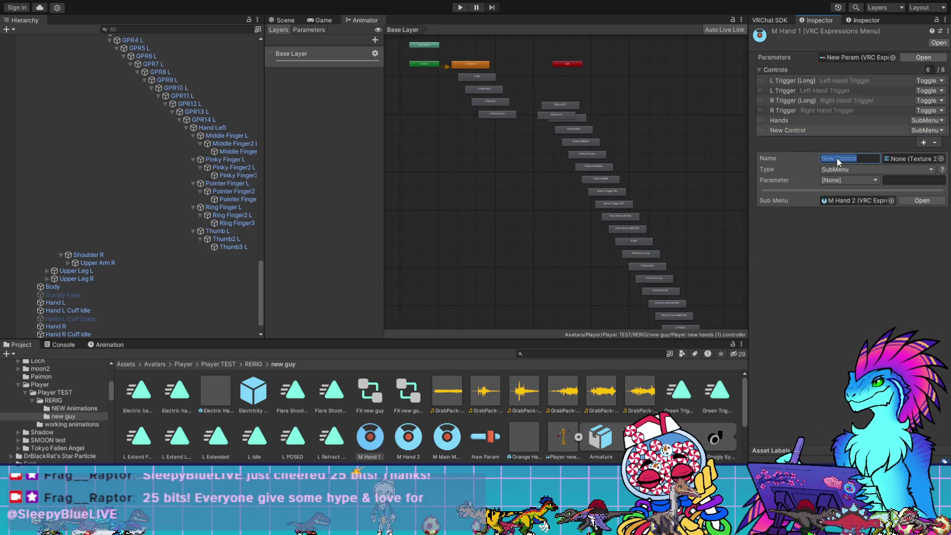
type("L Po")
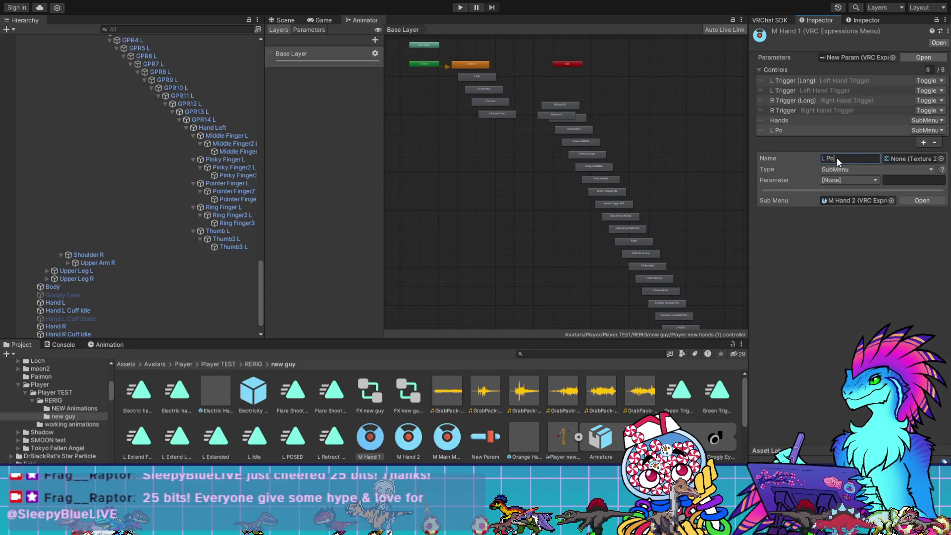
type("sed")
key("Return")
left_click(924, 143)
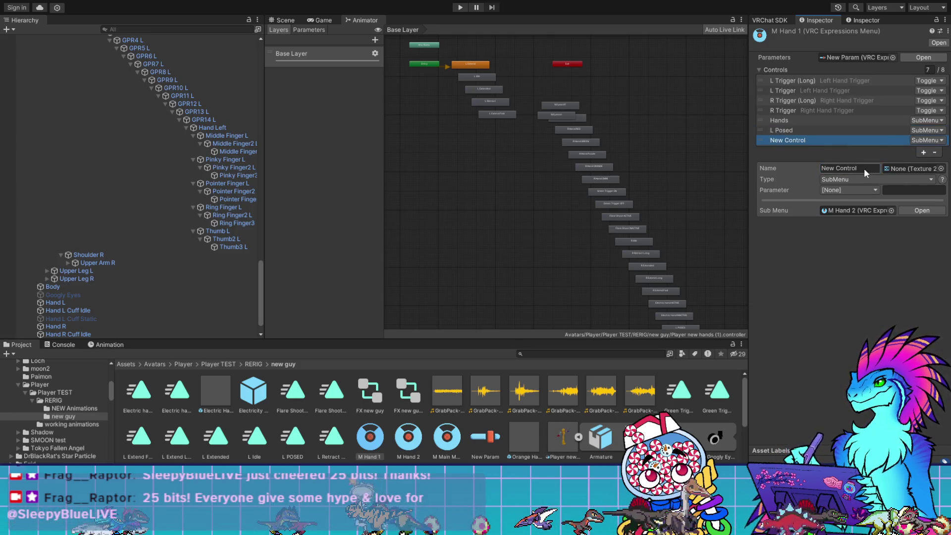
left_click(854, 170)
type("R Posed")
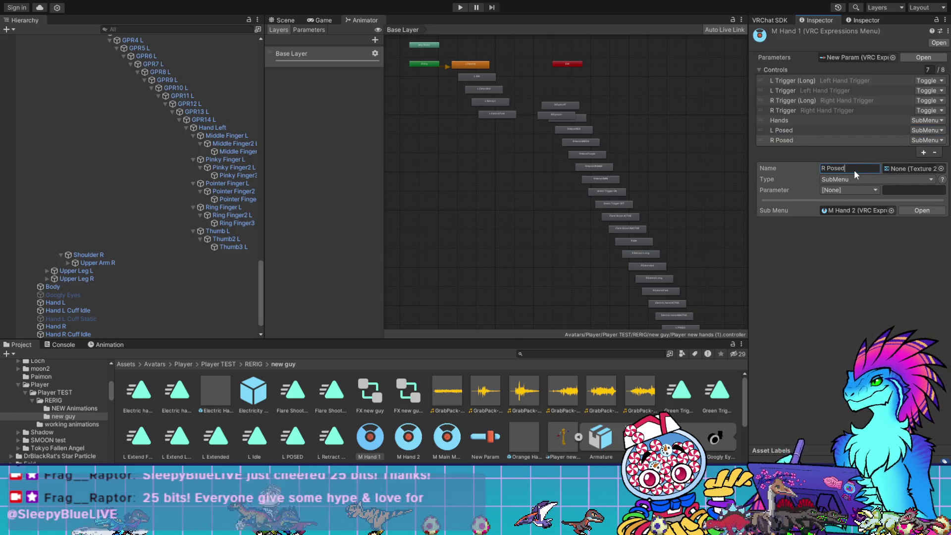
- Reorder the controls so L Posed follows the left-hand triggers and Hands precedes the right-hand ones
left_click(766, 131)
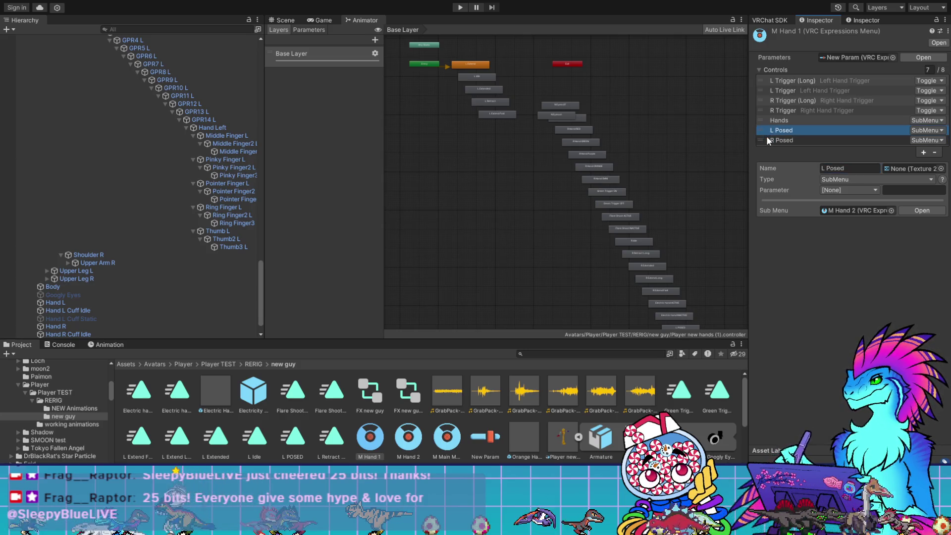
left_click_drag(762, 129, 764, 97)
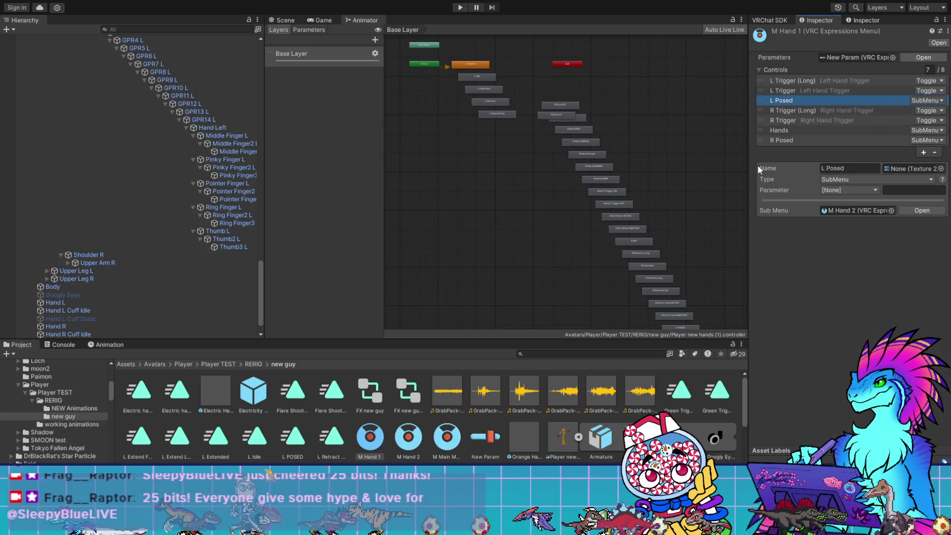
left_click_drag(764, 141, 761, 111)
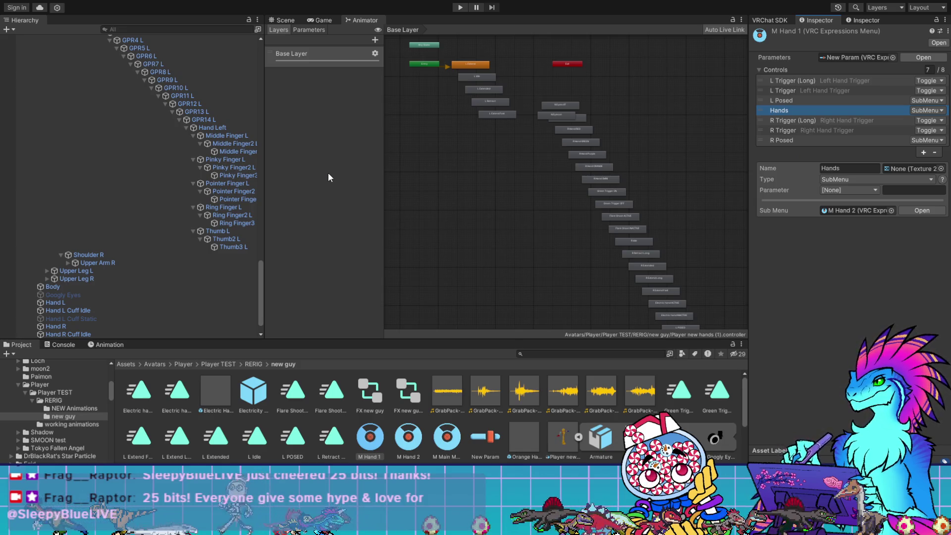
scroll(179, 124, "up", 10)
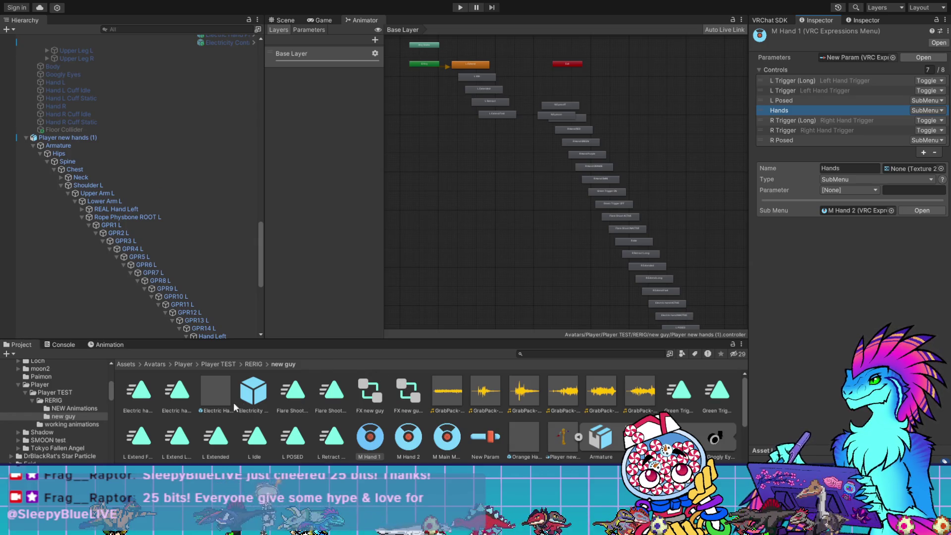
scroll(500, 438, "down", 3)
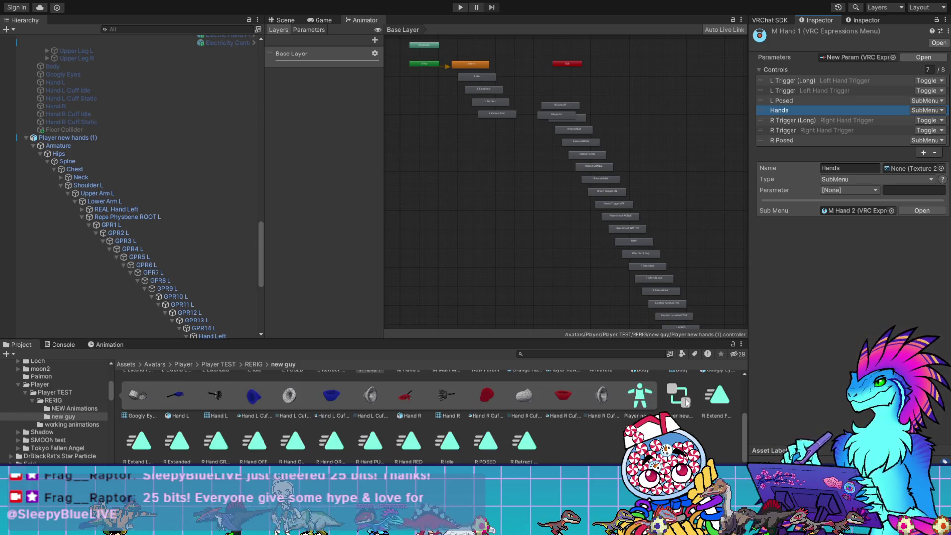
scroll(465, 408, "up", 2)
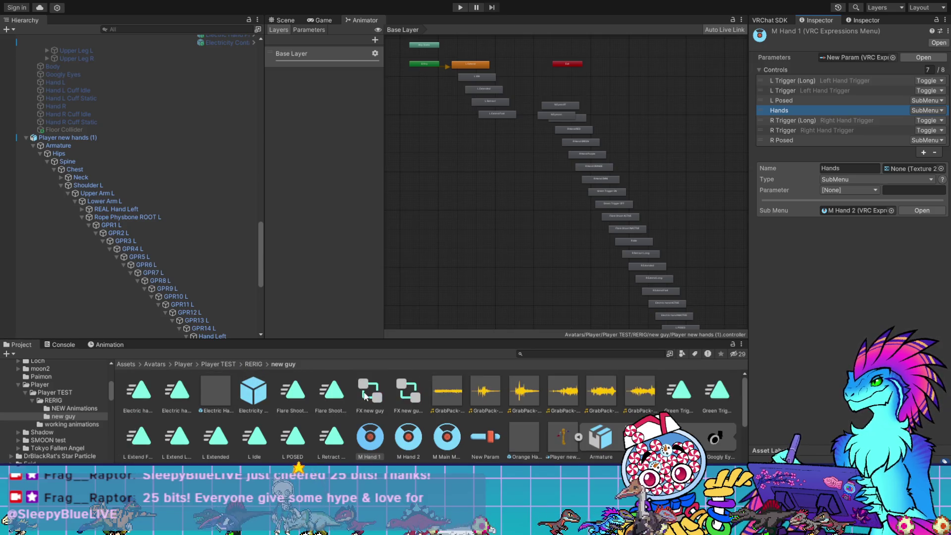
- Create Left Hand Posed and Right Hand Posed layers in the FX new guy controller
left_click(365, 396)
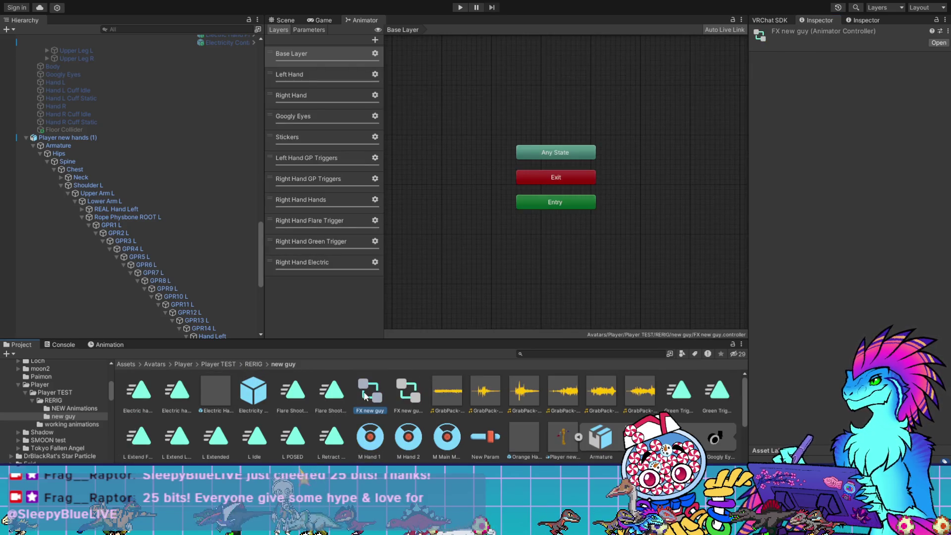
left_click(375, 38)
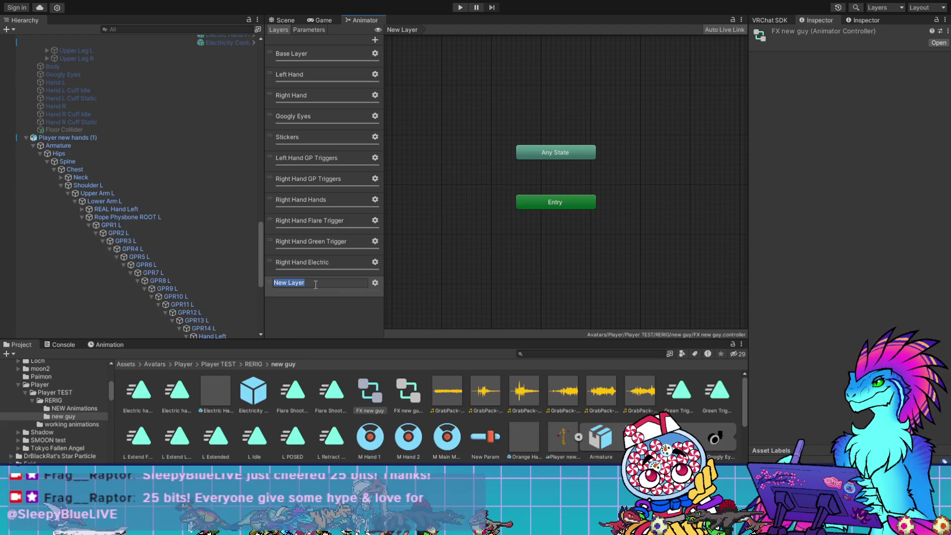
type("Hand")
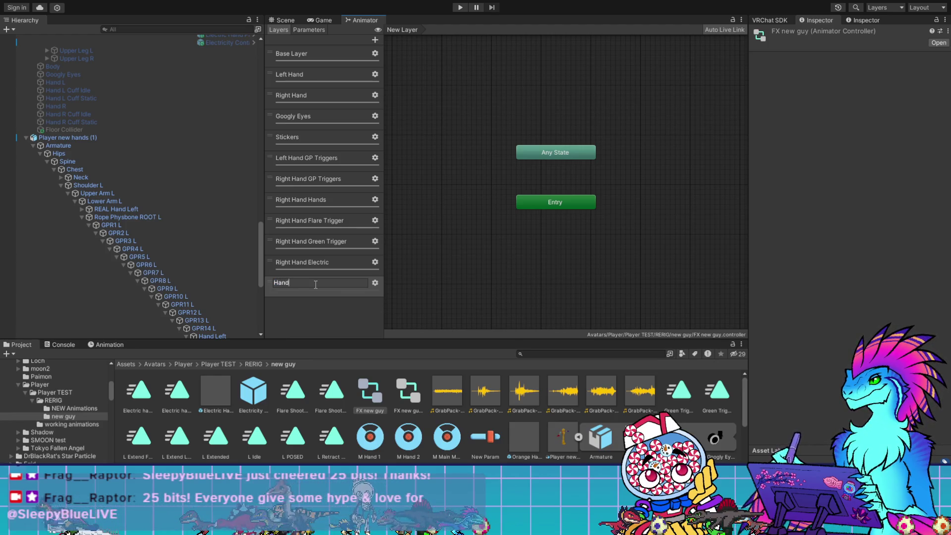
key("BackSpace")
key("BackSpace")
key("BackSpace")
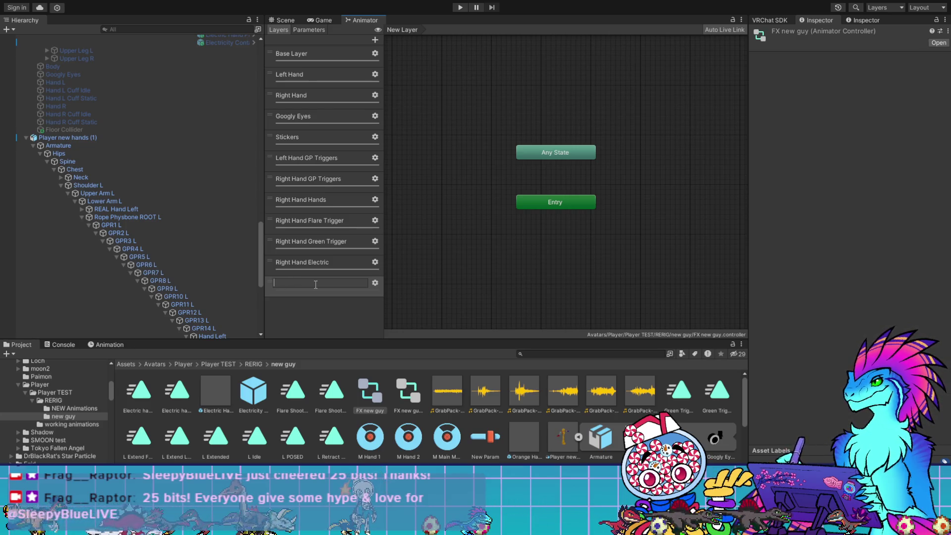
type("LeftHand PO")
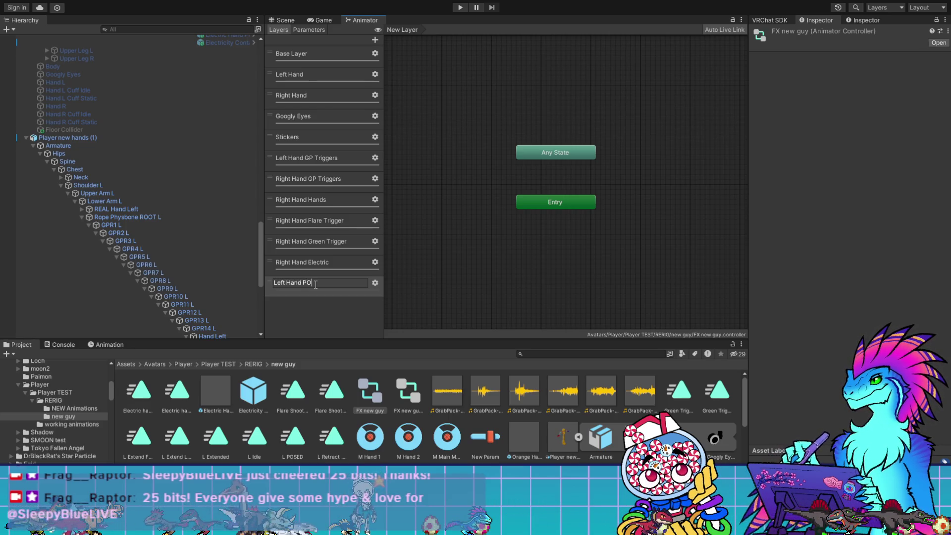
key("Return")
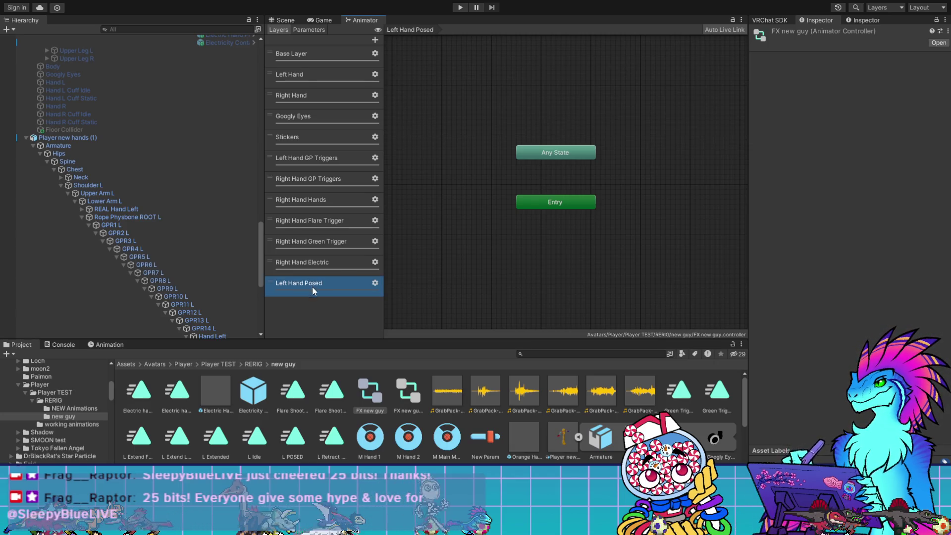
left_click(375, 41)
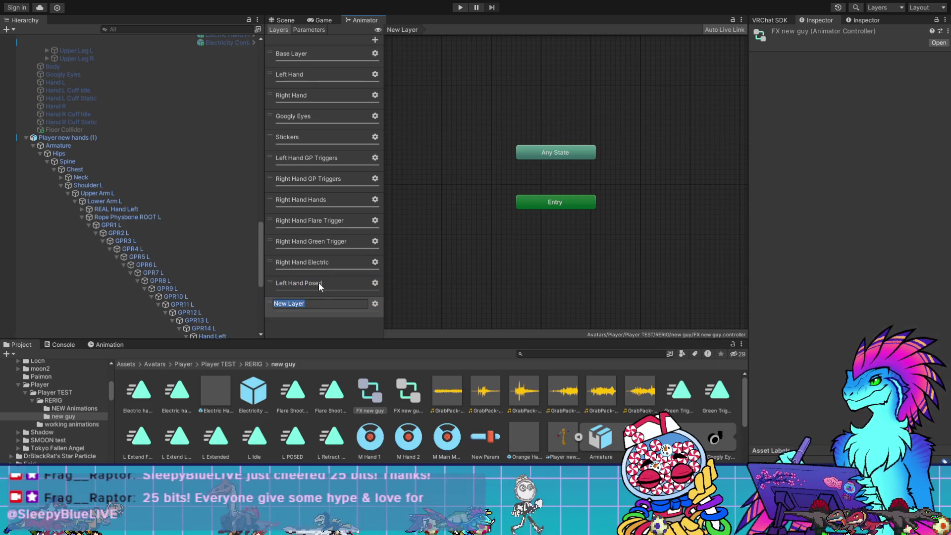
type("Right Hand Po")
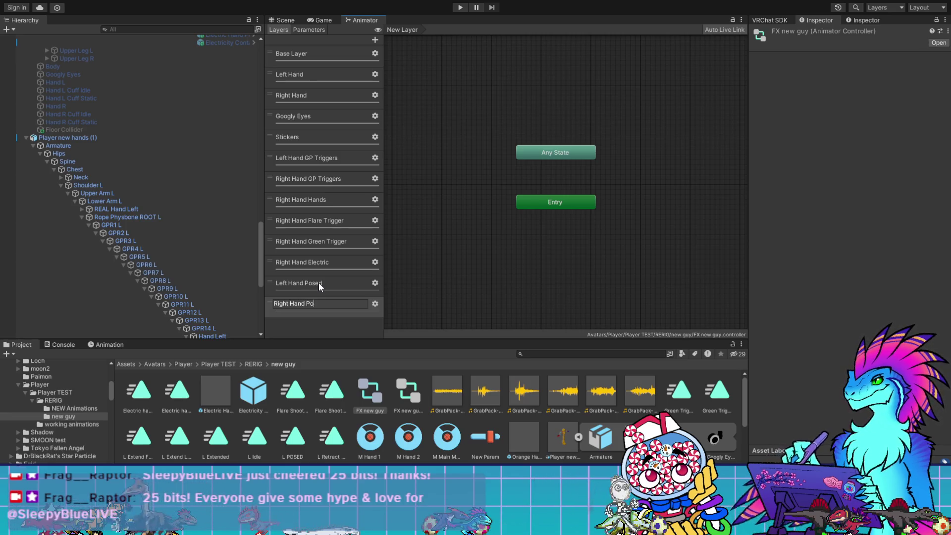
type("sed")
key("Return")
- Move Left Hand Posed and Right Hand Posed directly below Left Hand GP Triggers
left_click(365, 280)
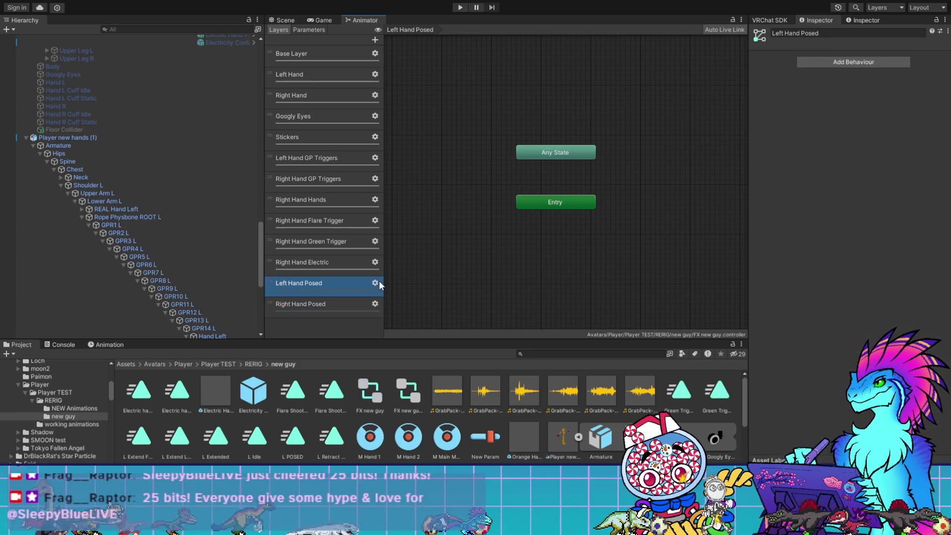
left_click(357, 310)
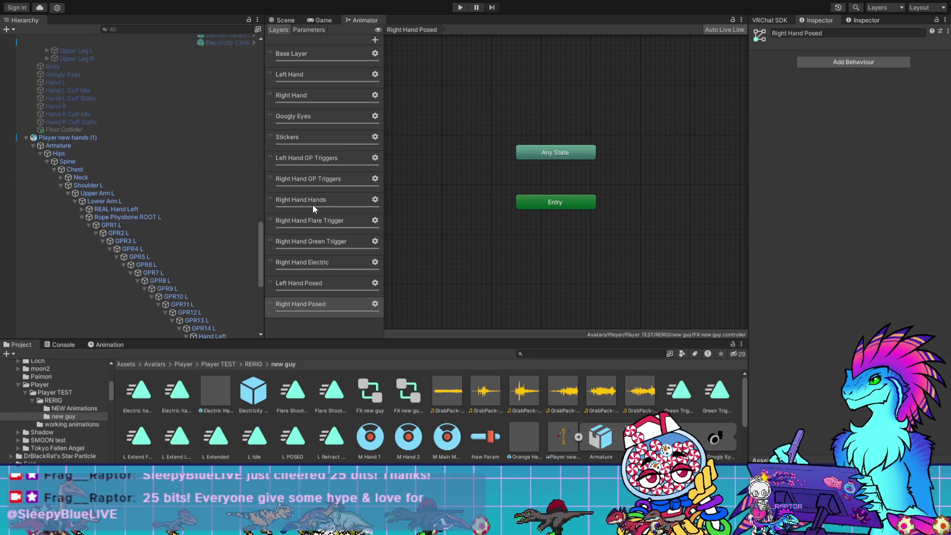
left_click_drag(305, 284, 297, 186)
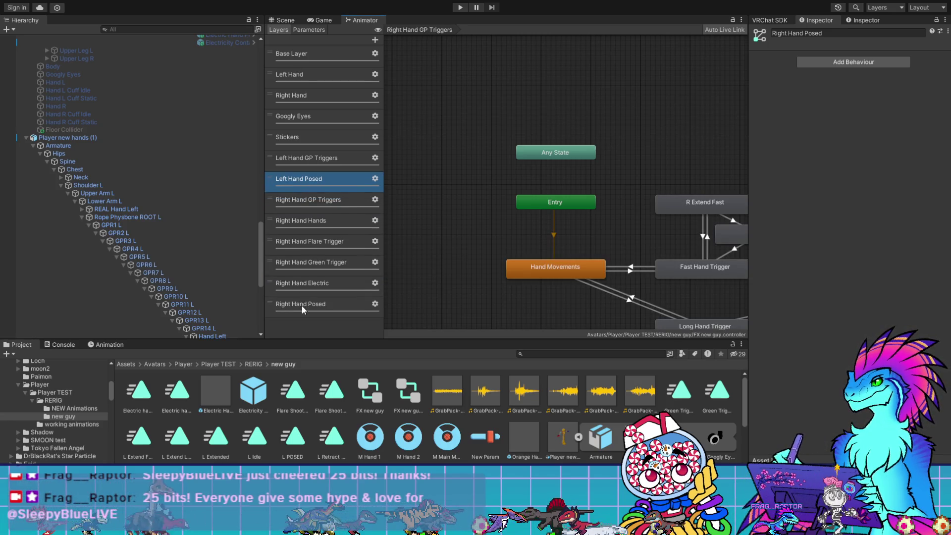
left_click_drag(301, 305, 304, 200)
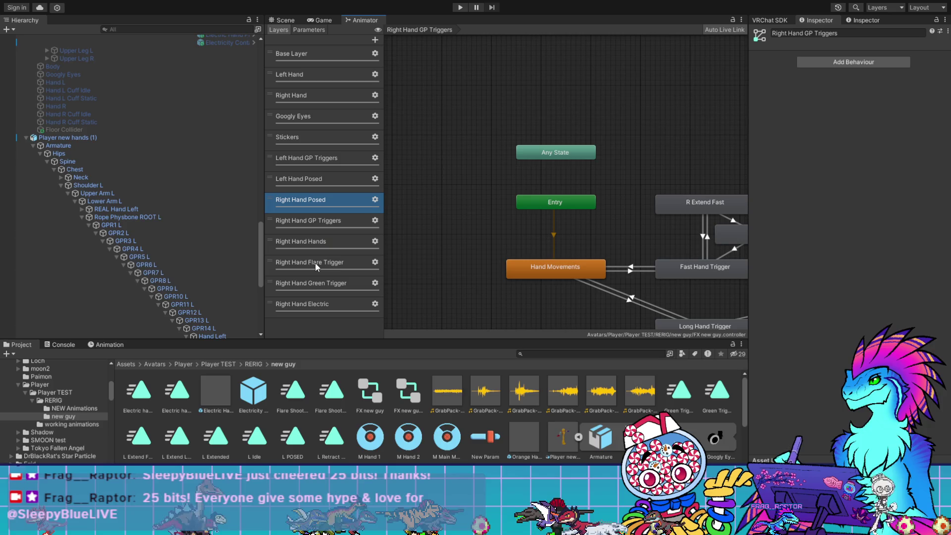
left_click(308, 188)
left_click(305, 198)
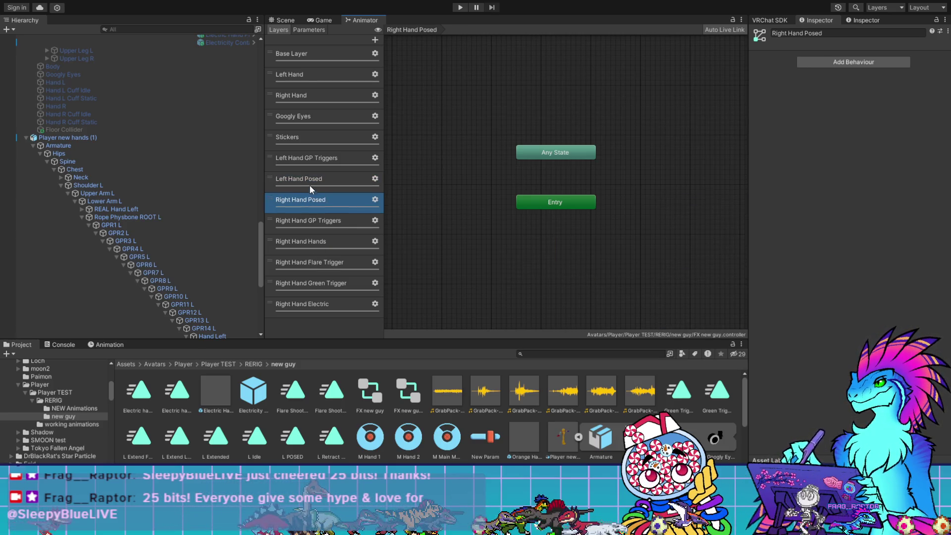
left_click(310, 182)
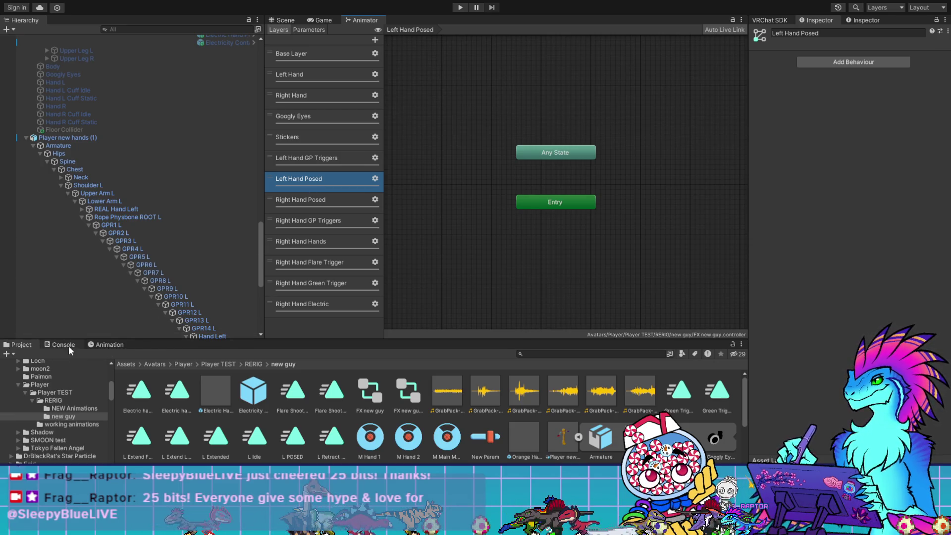
left_click(91, 137)
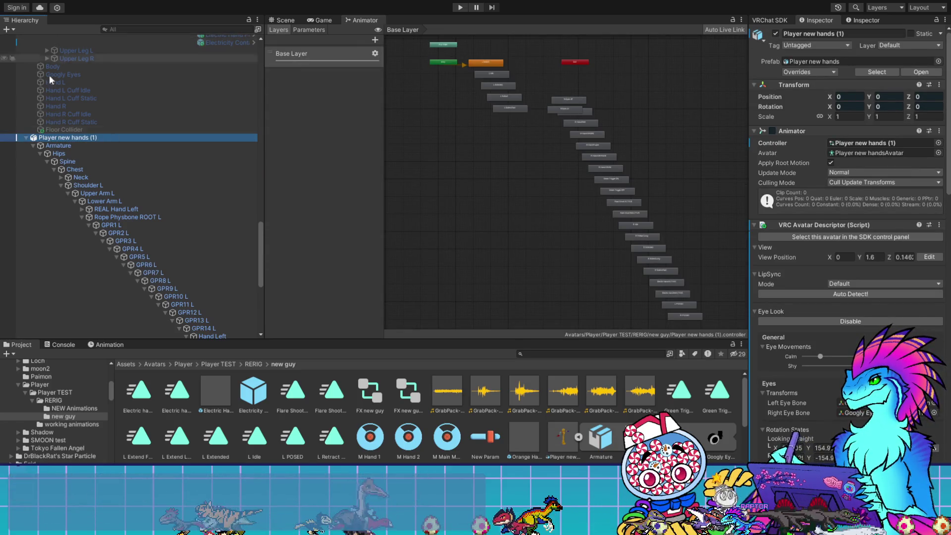
- Load the L Unposed clip in the Animation window and turn on recording
left_click(282, 20)
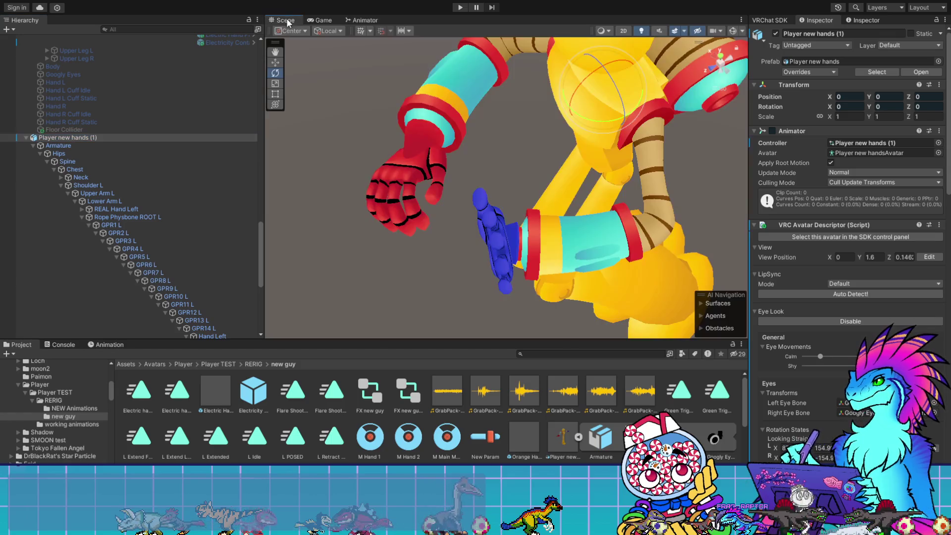
left_click(111, 344)
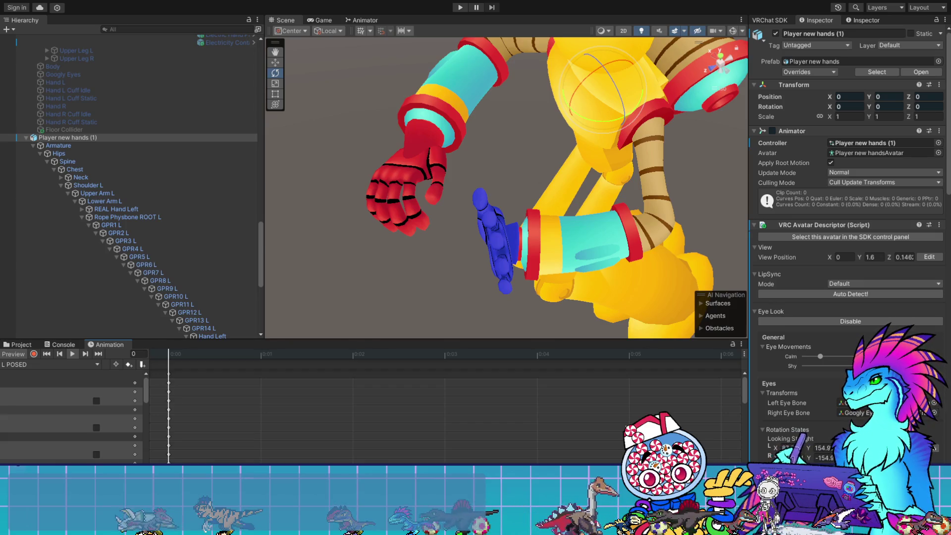
left_click(47, 361)
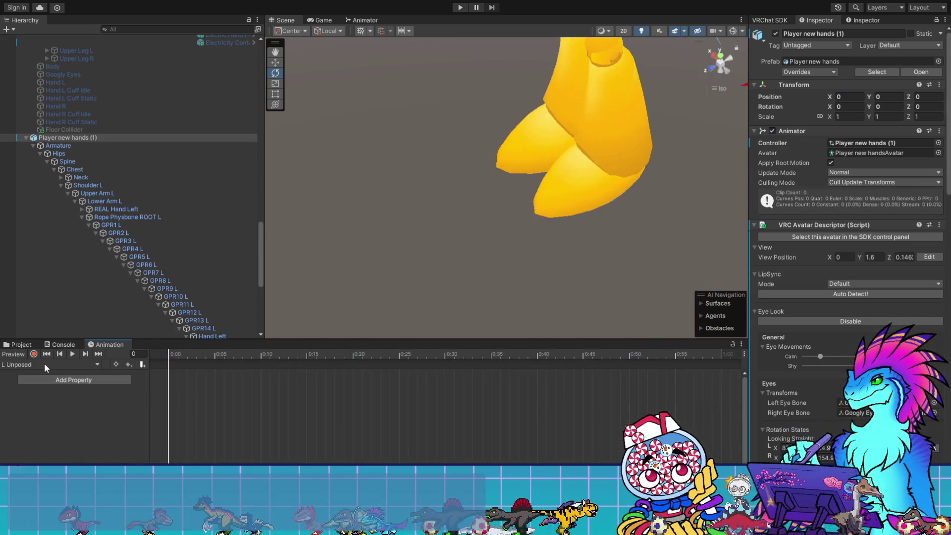
left_click(36, 354)
- Key the rotation constraints on Hand Left, Middle Finger L and Pinky Finger L bones as enabled
scroll(194, 281, "down", 5)
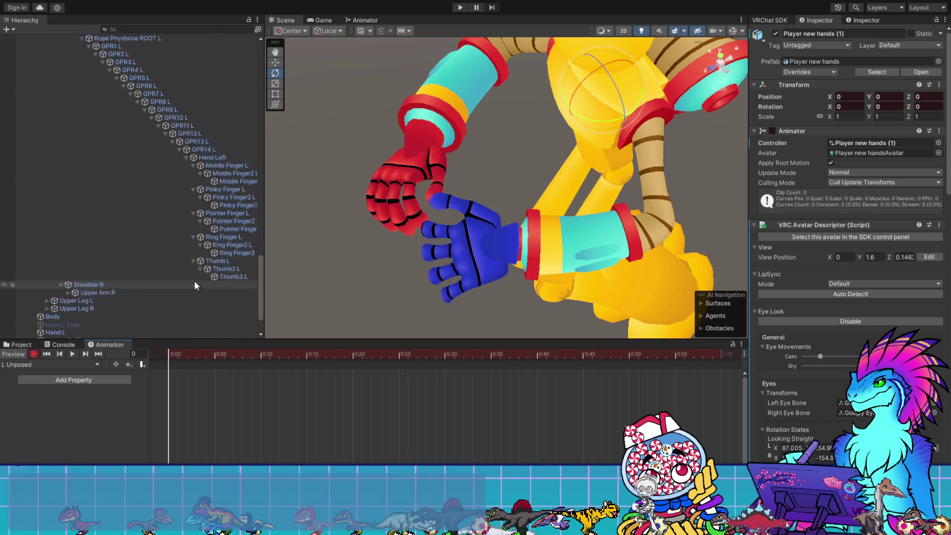
scroll(194, 280, "down", 2)
left_click(214, 128)
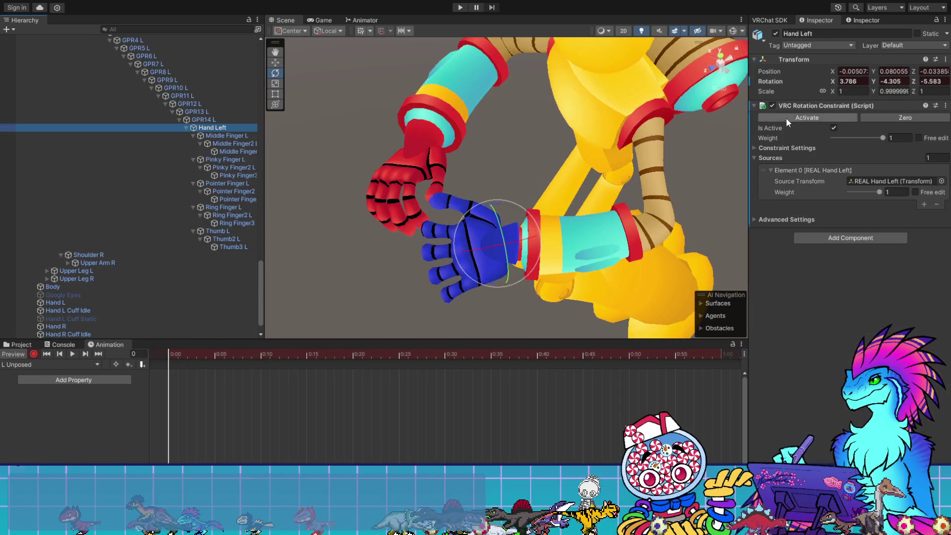
double_click(771, 105)
left_click(250, 136)
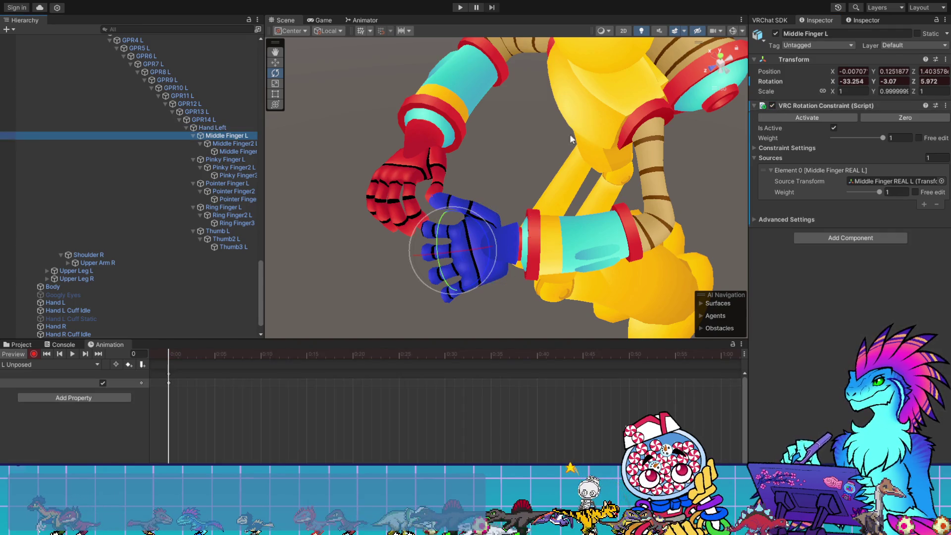
double_click(772, 105)
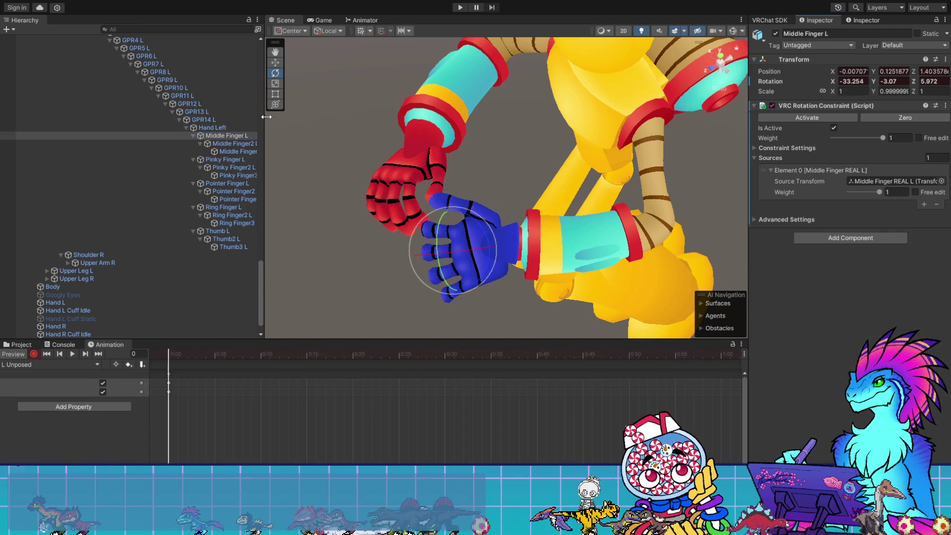
left_click(251, 144)
double_click(771, 105)
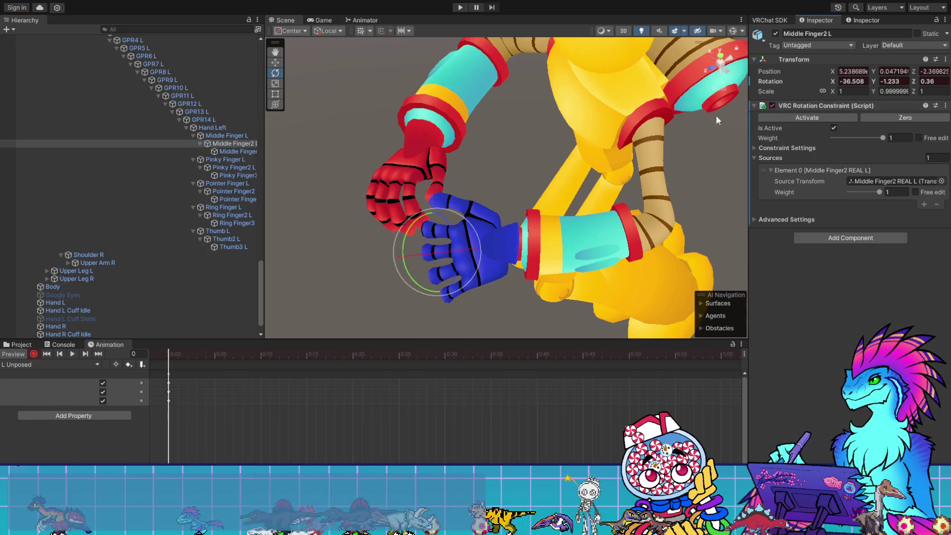
left_click(231, 151)
double_click(771, 104)
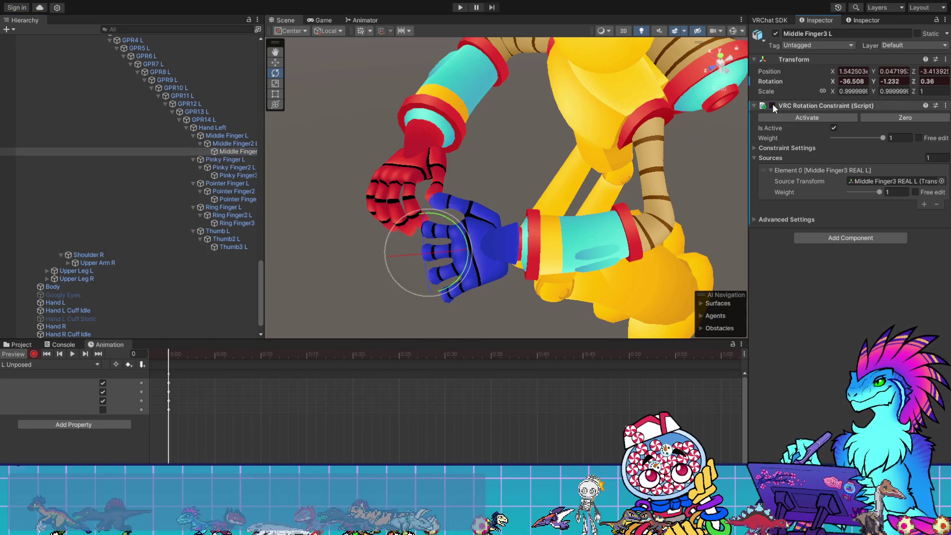
left_click(225, 159)
double_click(771, 104)
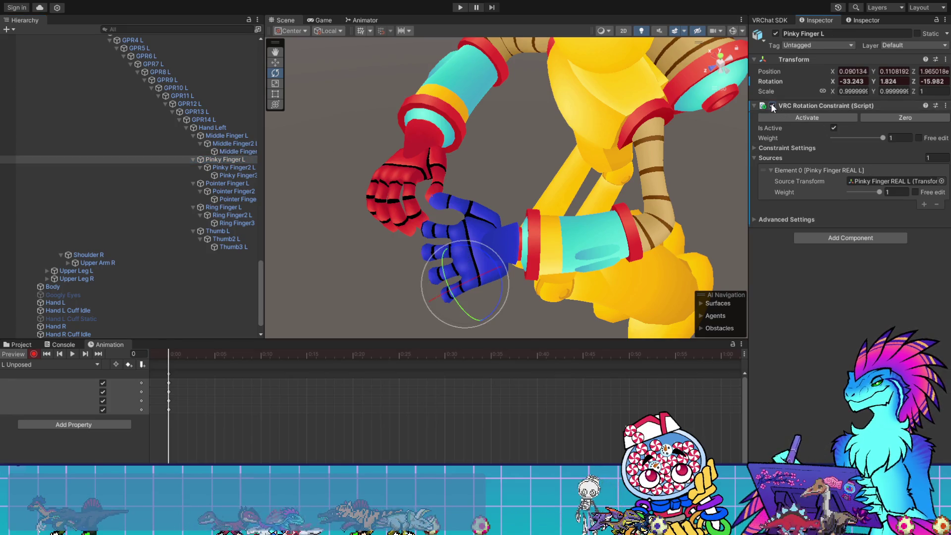
left_click(232, 167)
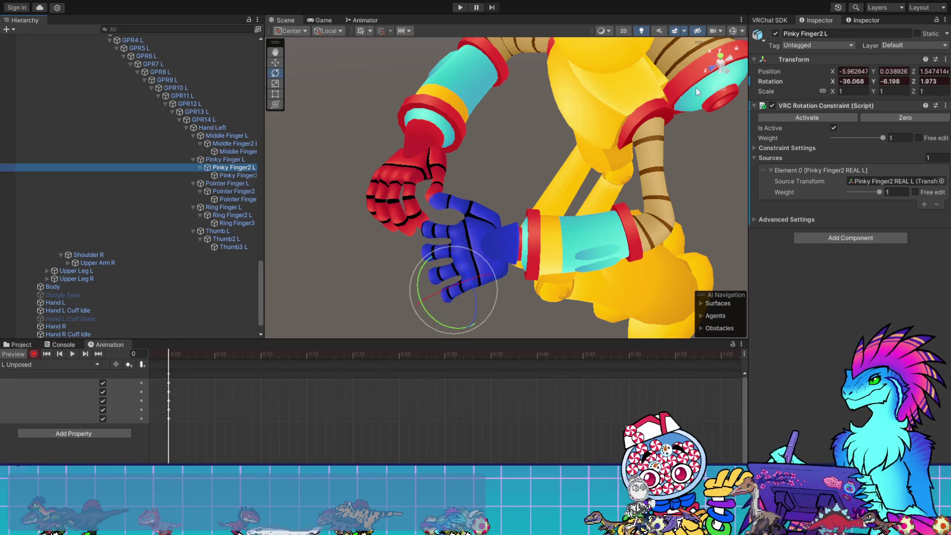
double_click(771, 105)
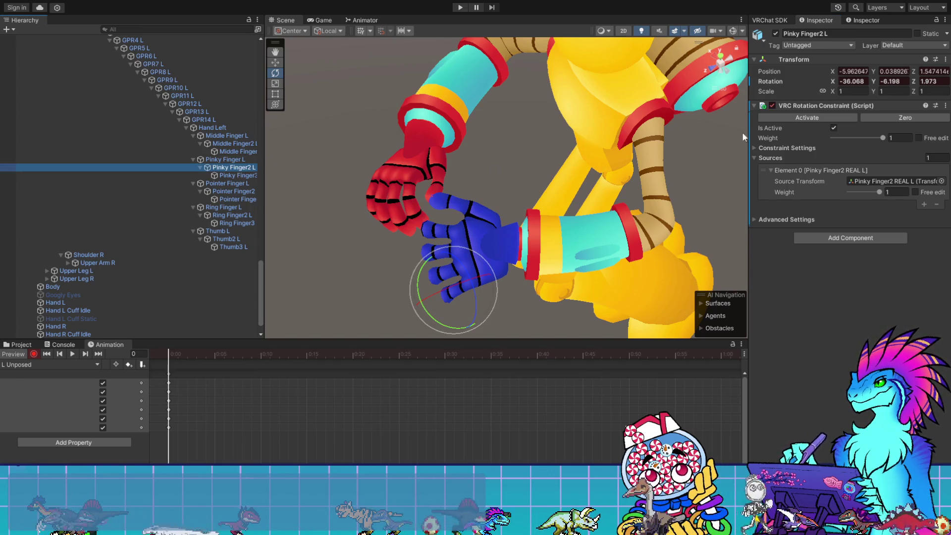
double_click(772, 105)
left_click(232, 175)
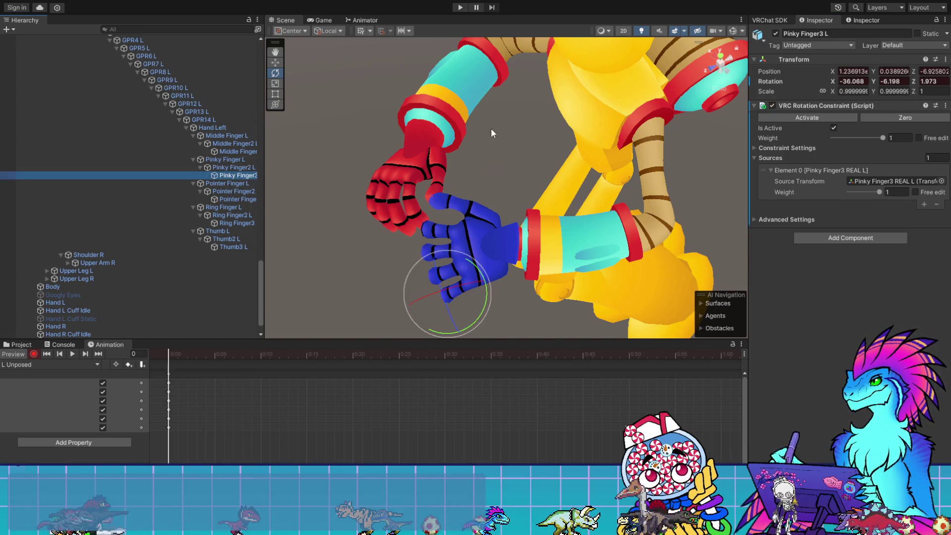
double_click(771, 105)
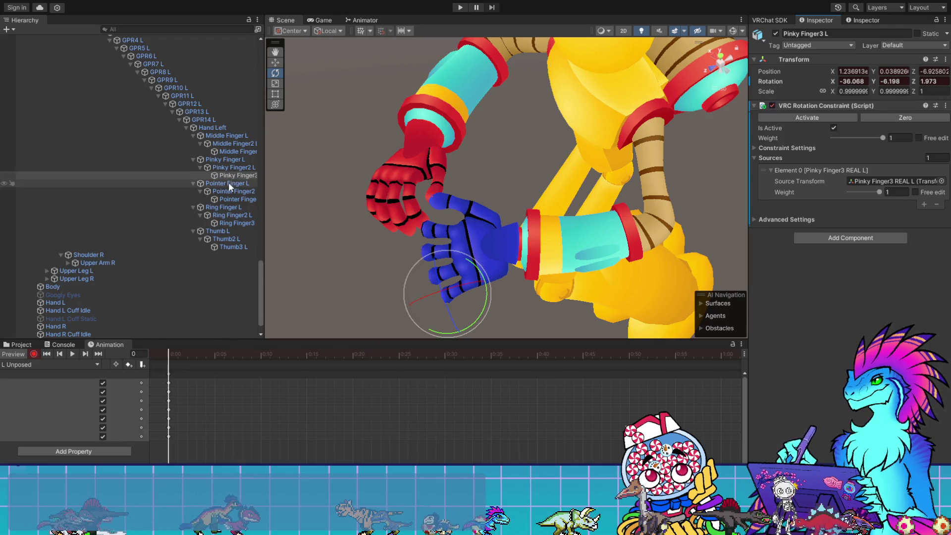
- Key the rotation constraints on the Pointer, Ring and Thumb L finger bones as enabled
left_click(228, 182)
double_click(771, 105)
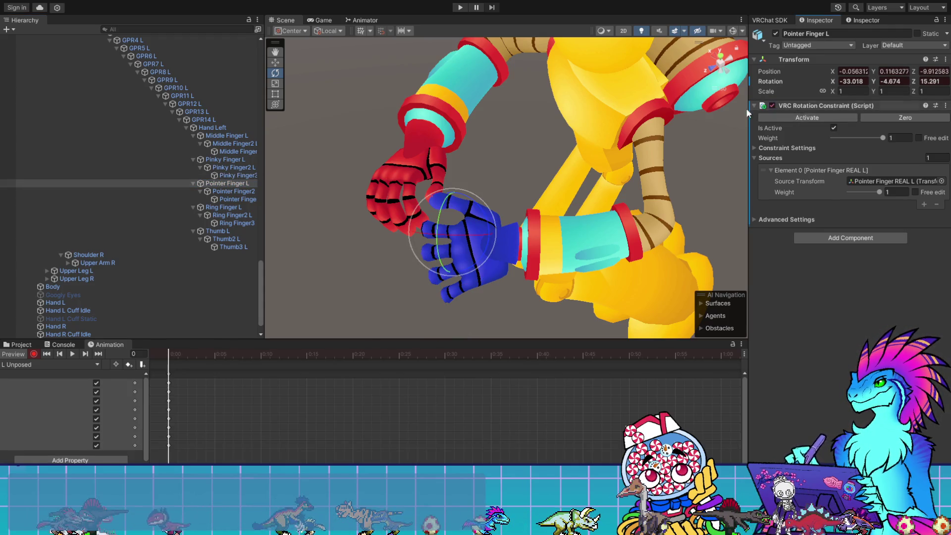
left_click(234, 192)
double_click(772, 106)
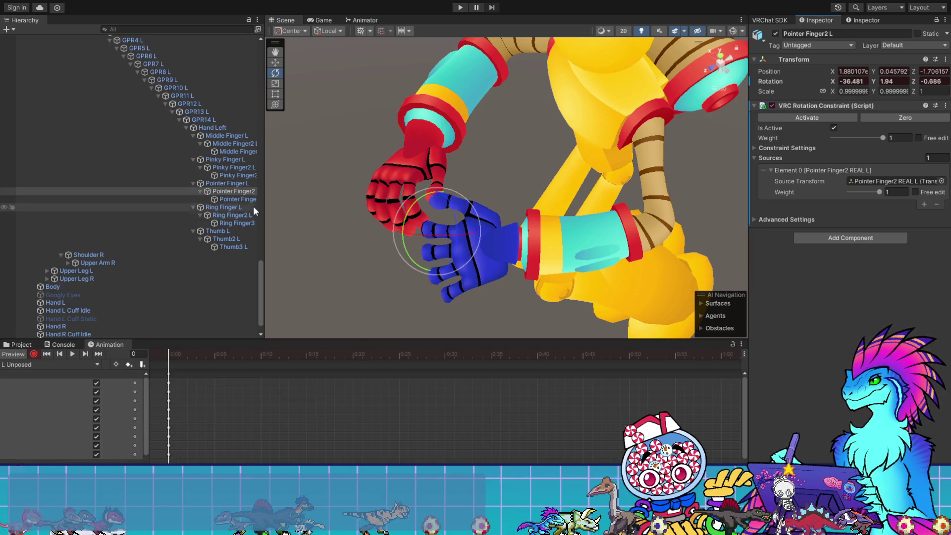
left_click(243, 199)
double_click(771, 106)
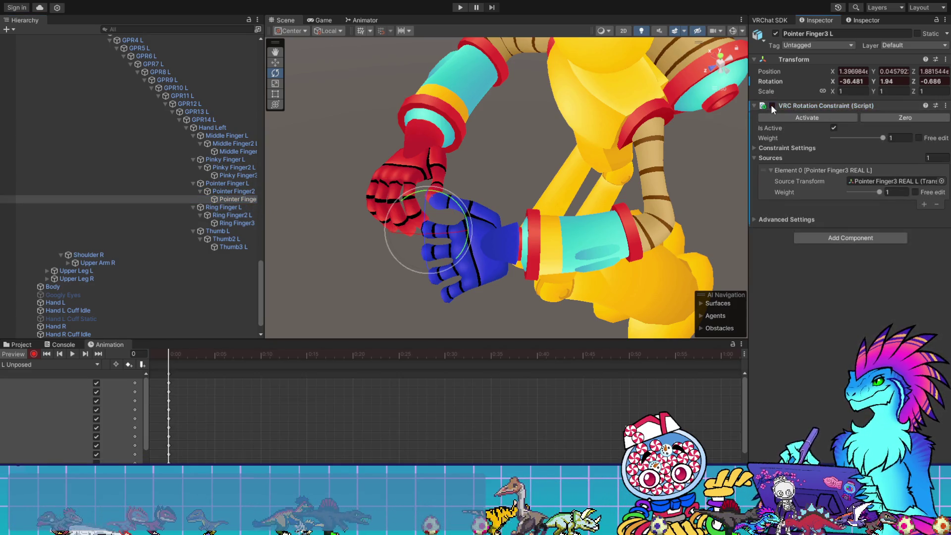
left_click(770, 105)
left_click(222, 207)
double_click(774, 105)
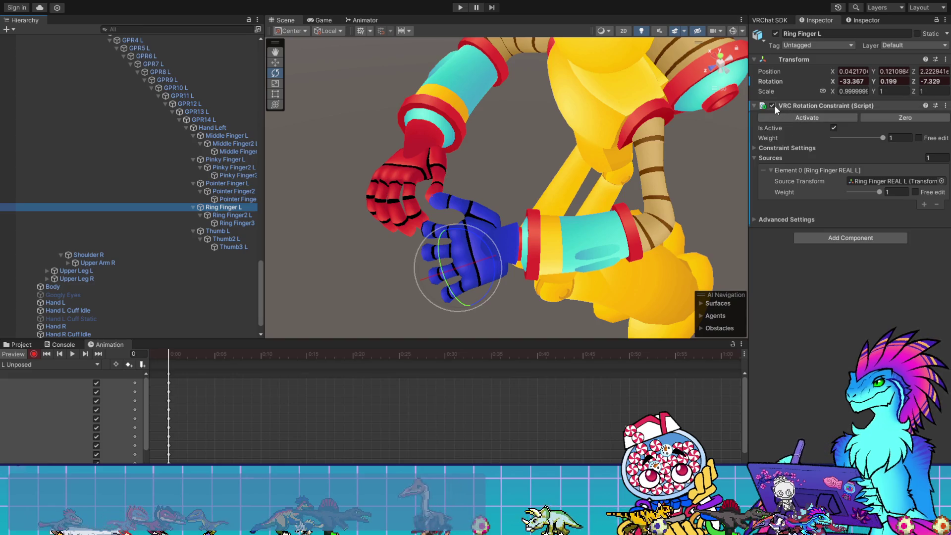
left_click(232, 215)
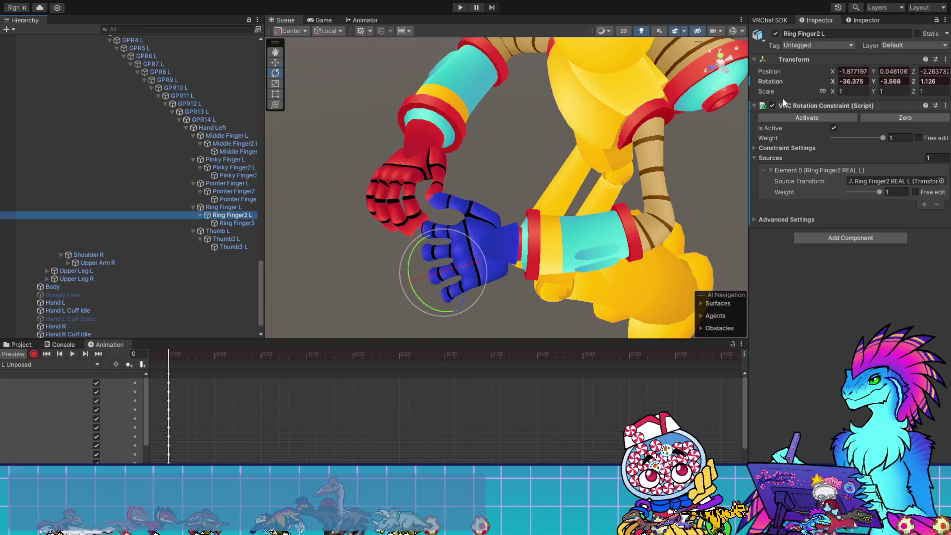
double_click(771, 106)
left_click(243, 223)
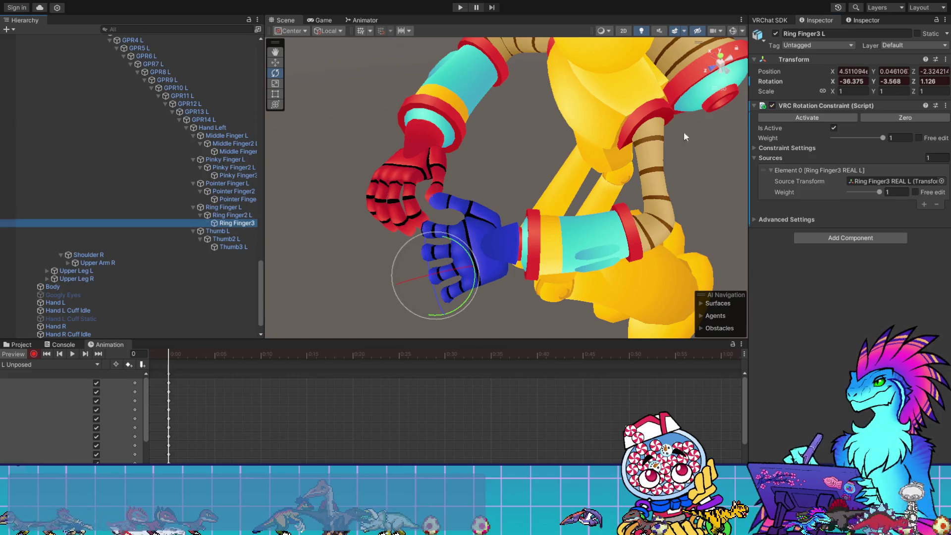
left_click(236, 231)
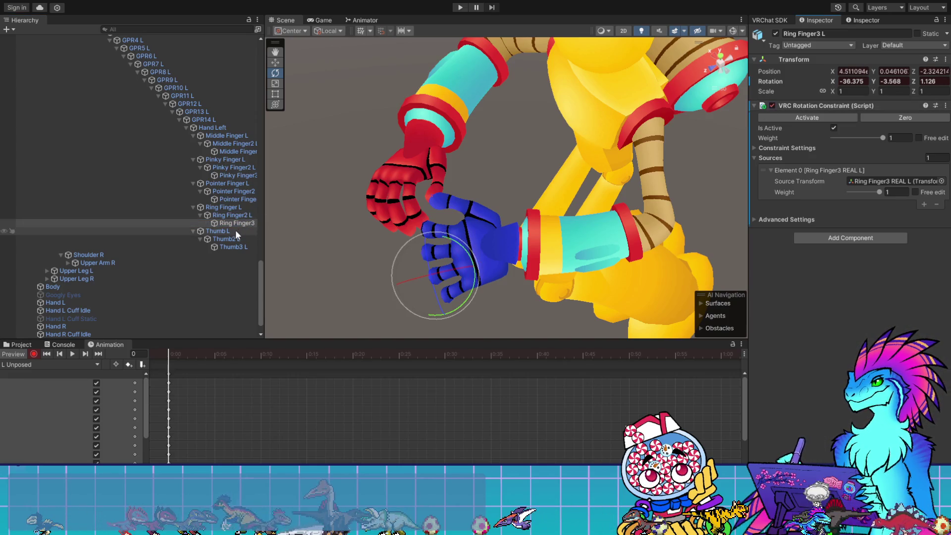
left_click(226, 239)
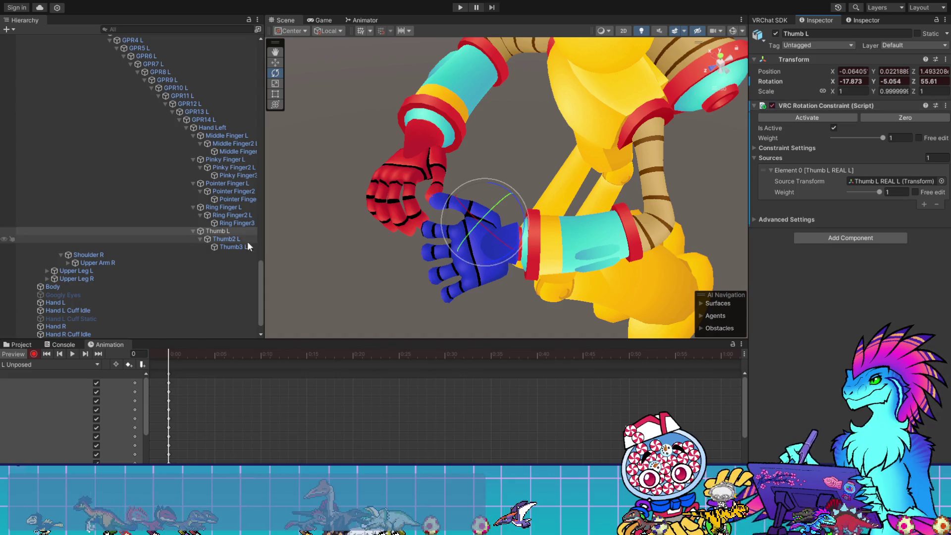
left_click(772, 106)
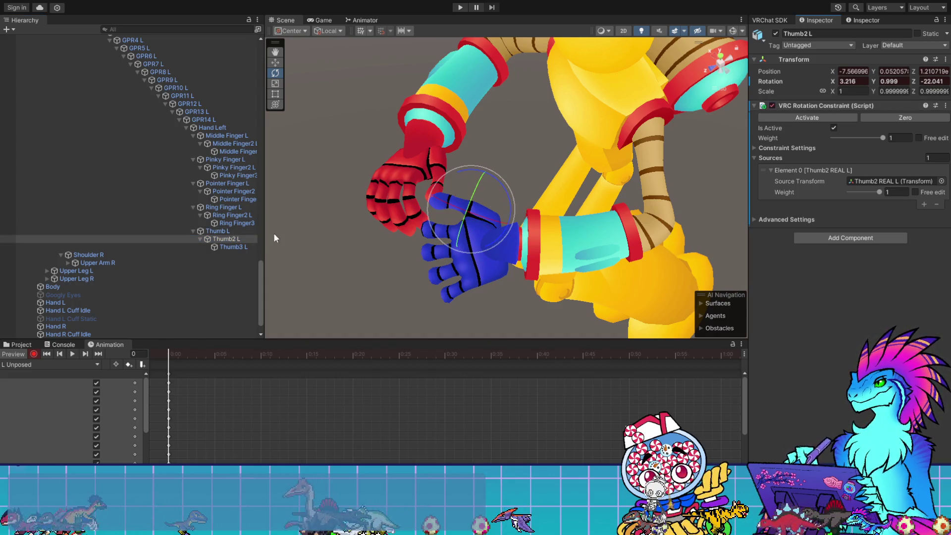
left_click(227, 247)
left_click(774, 105)
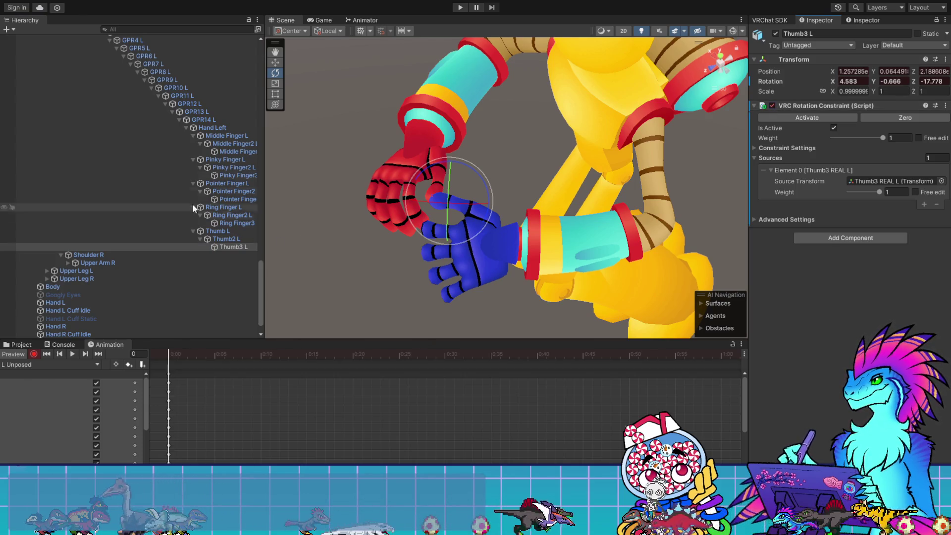
left_click(215, 127)
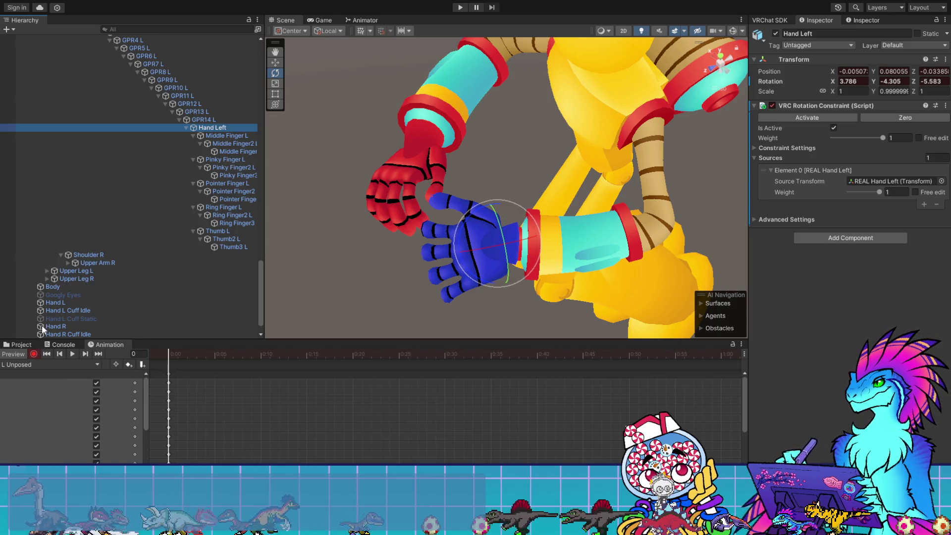
- Widen the property list, select the Player new hands (1) root and load the R POSED clip
scroll(146, 381, "down", 2)
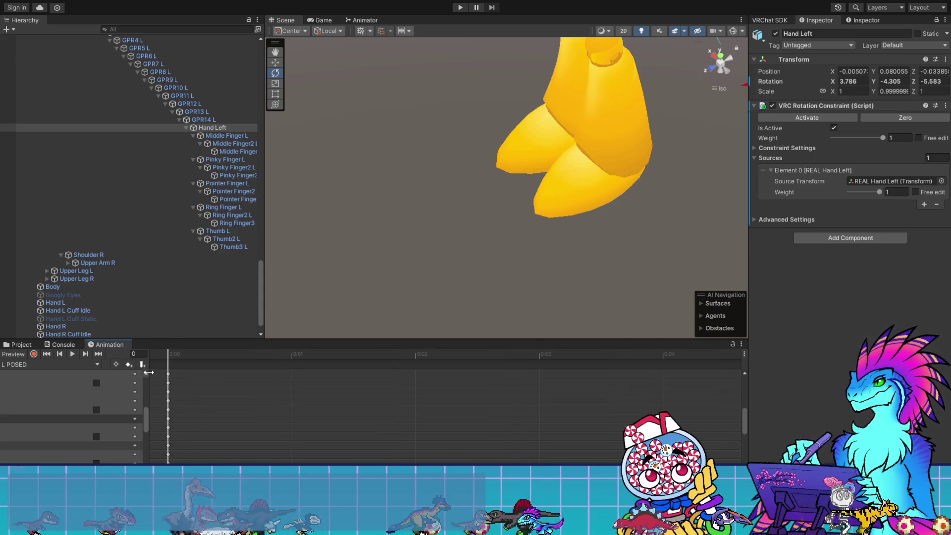
mouse_move(147, 383)
left_mouse_down()
mouse_move(443, 383)
mouse_move(295, 384)
left_mouse_up()
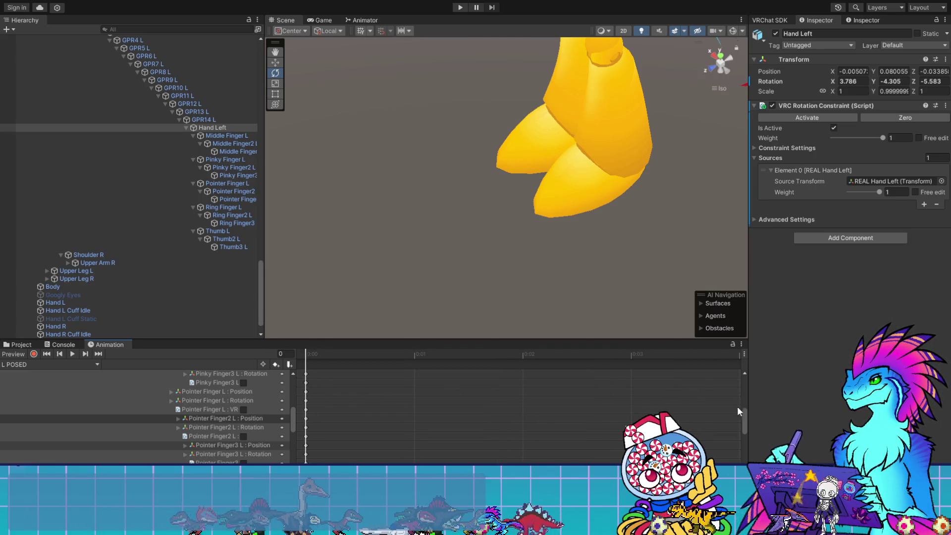
scroll(533, 439, "down", 5)
left_click_drag(744, 420, 733, 385)
scroll(733, 384, "up", 5)
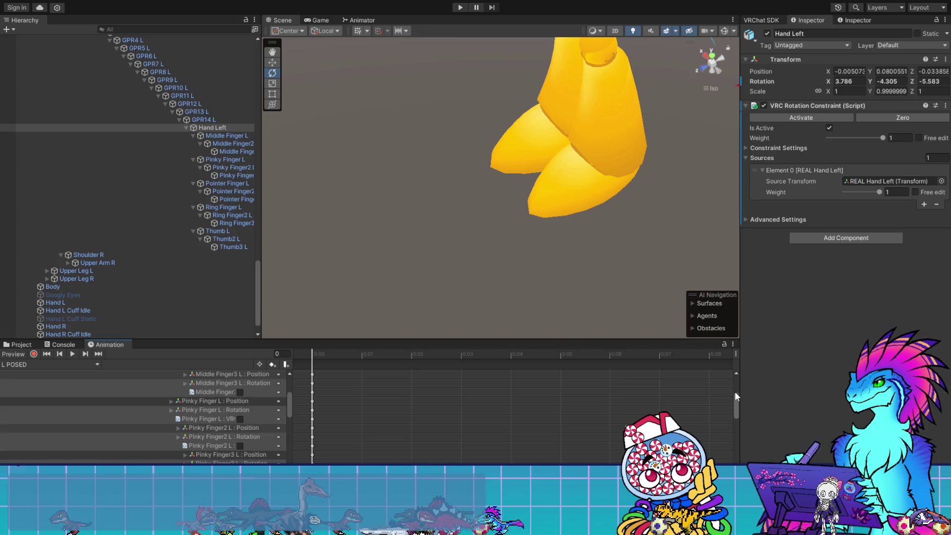
left_click(314, 371)
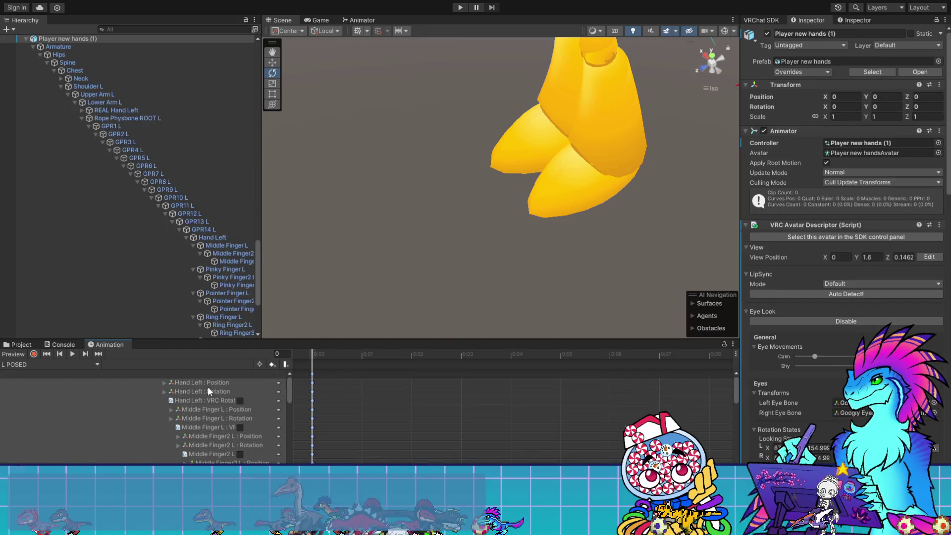
left_click(49, 364)
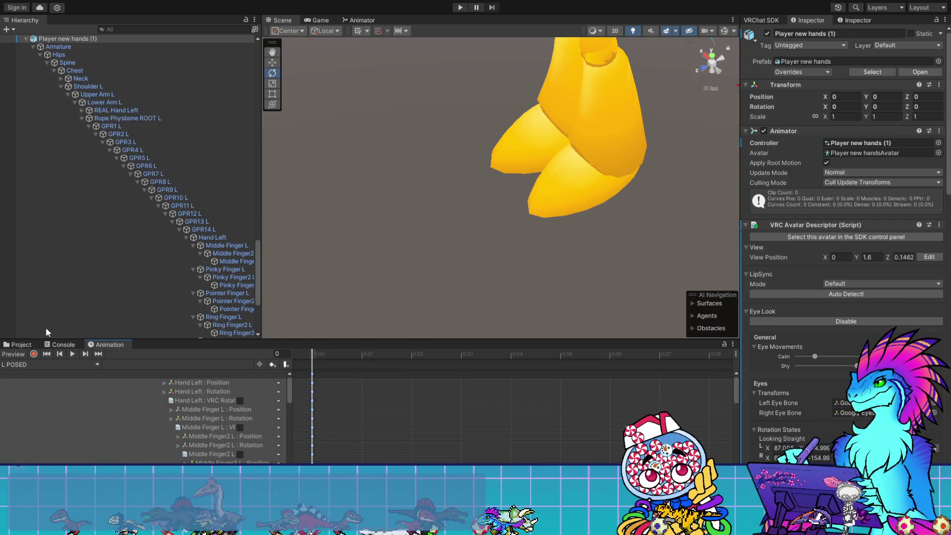
left_click(45, 331)
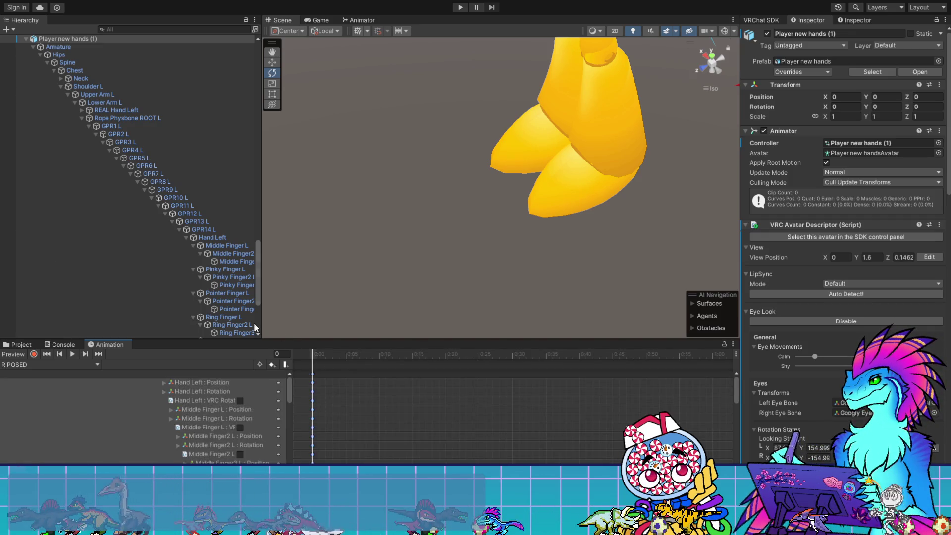
left_click_drag(302, 340, 302, 151)
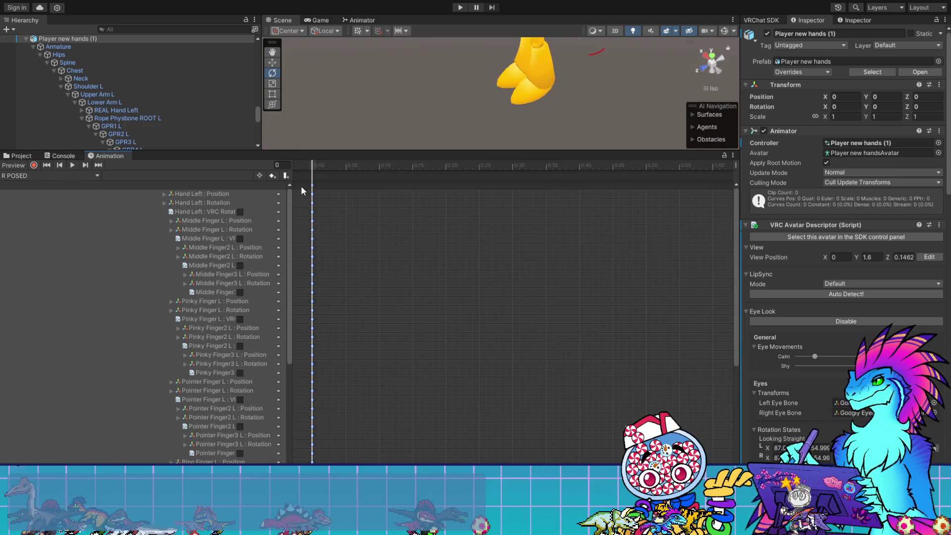
- Widen the property list and open the Hand Left : Position path for editing
left_click_drag(291, 198, 588, 198)
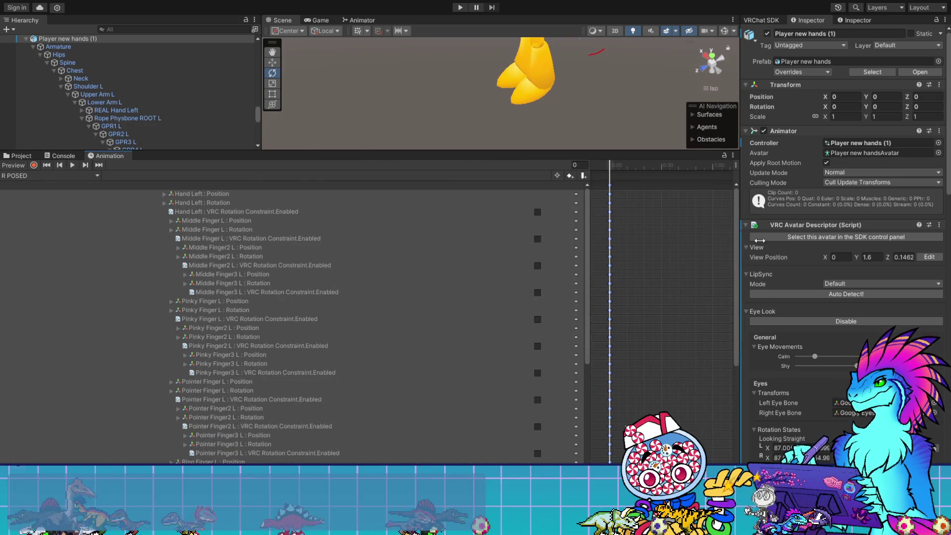
left_click(237, 263)
left_click(209, 193)
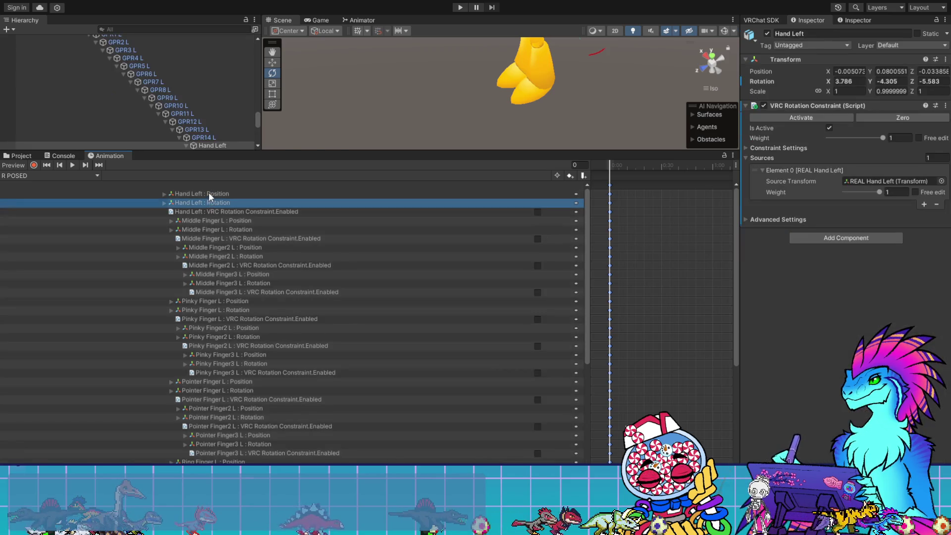
double_click(196, 194)
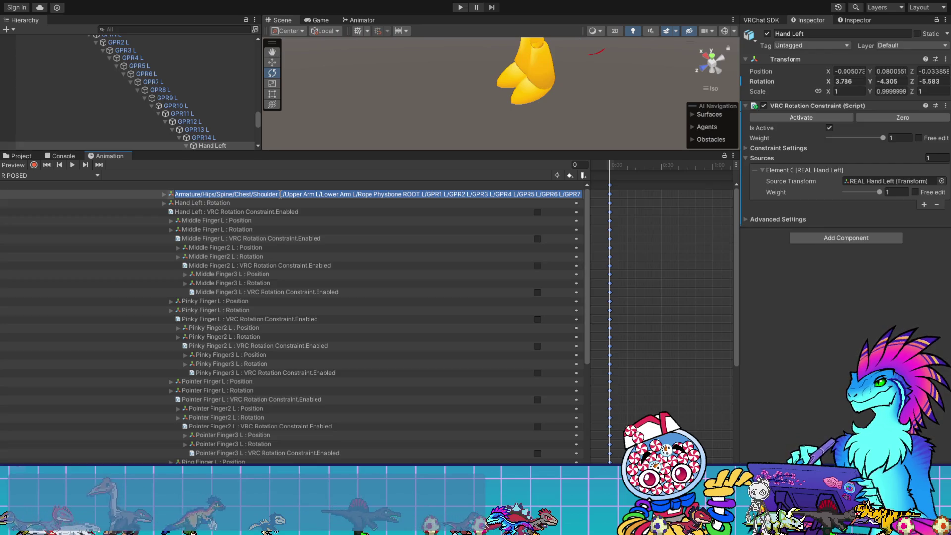
key("End")
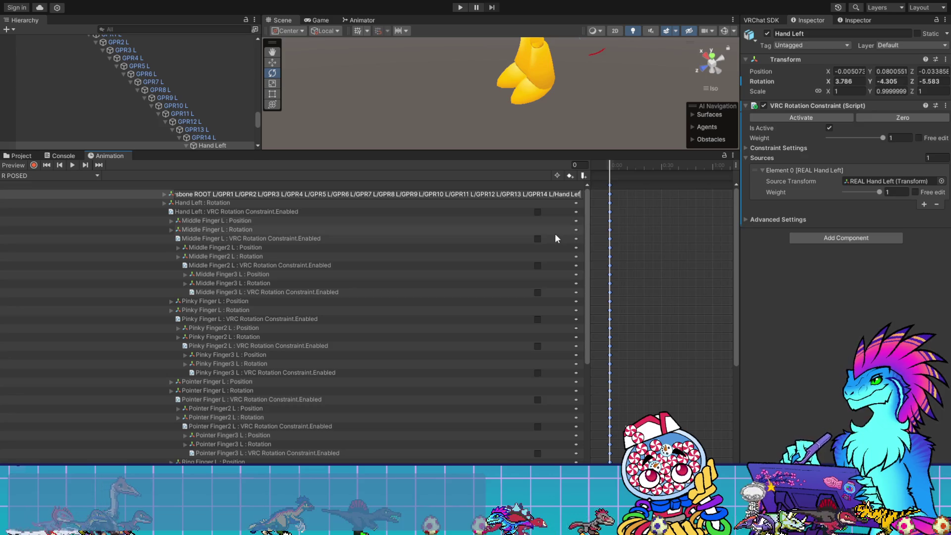
key("Home")
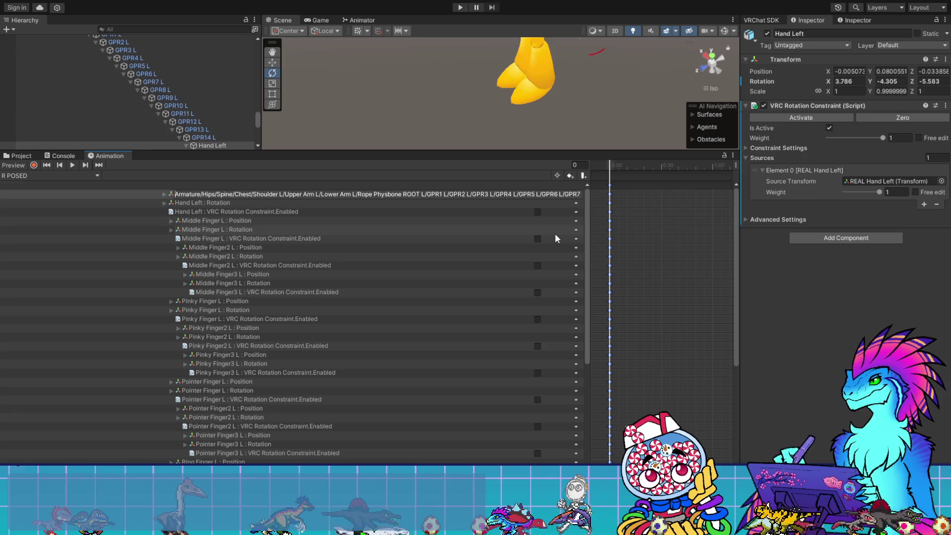
- Change each L to R along the path, from Shoulder L through GPR6 L
left_click(287, 194)
key("BackSpace")
type("R")
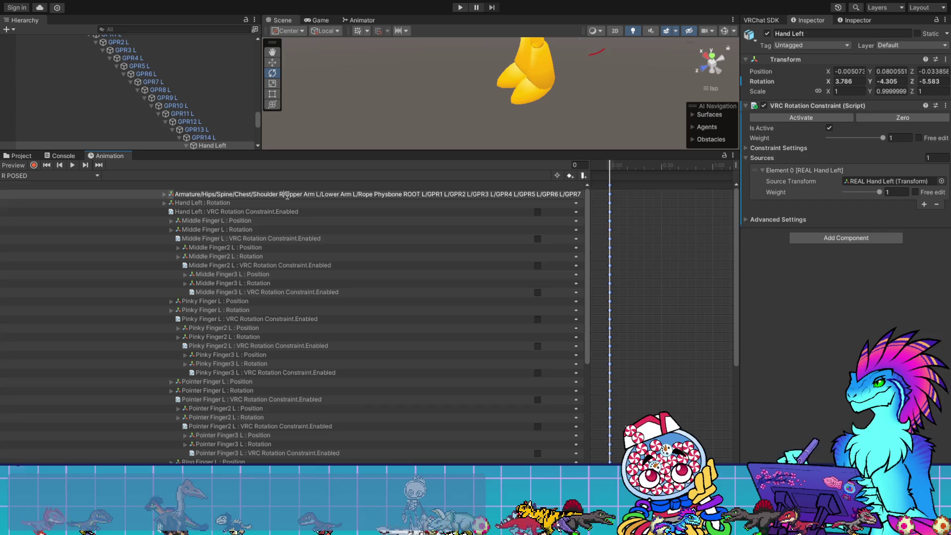
key("Delete")
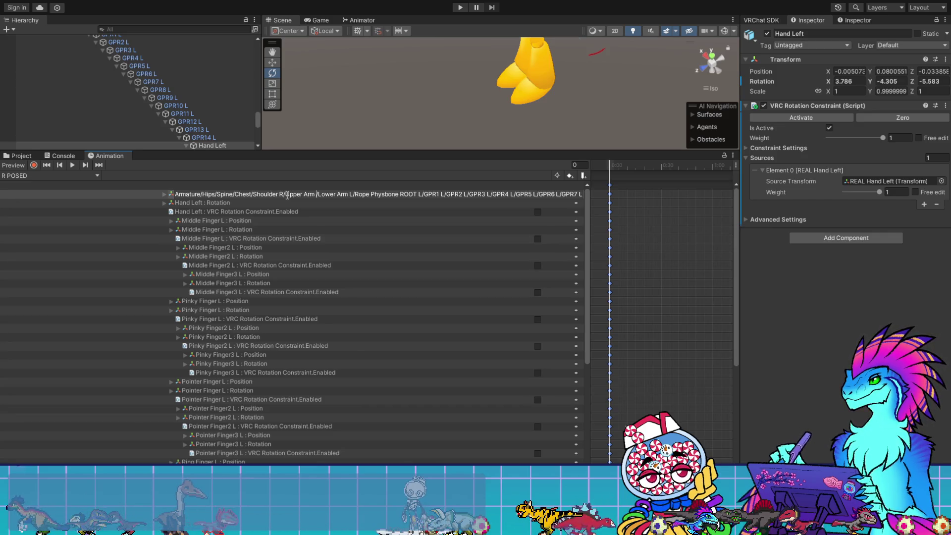
type("R")
key("BackSpace")
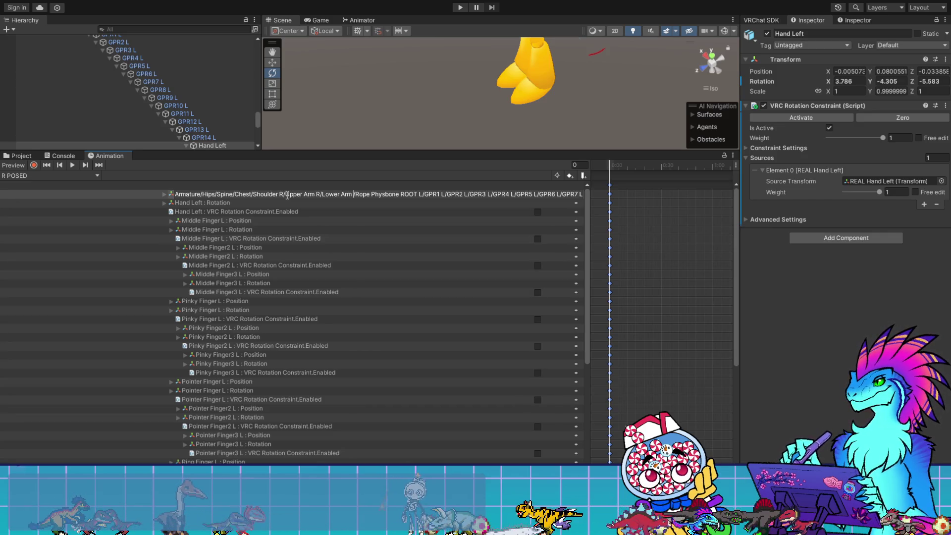
type("R")
key("BackSpace")
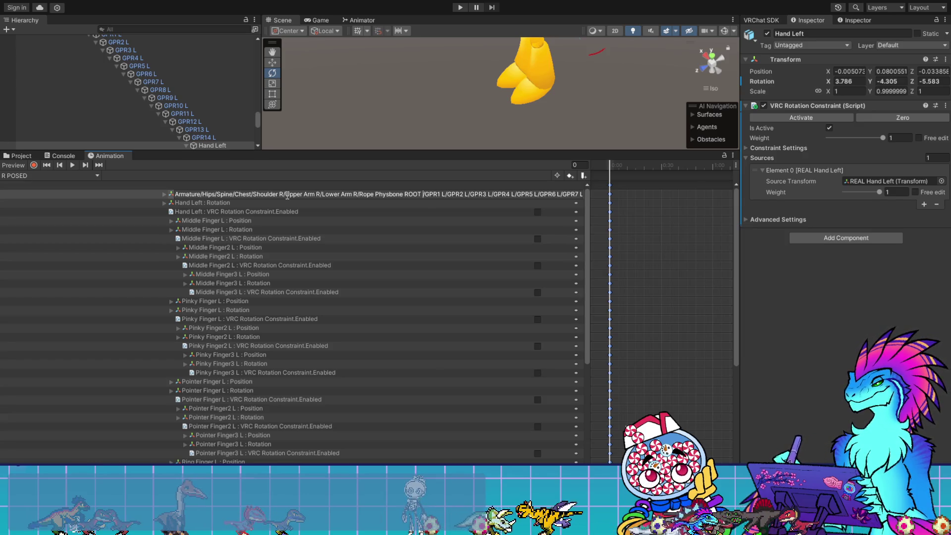
type("R")
key("BackSpace")
type("R")
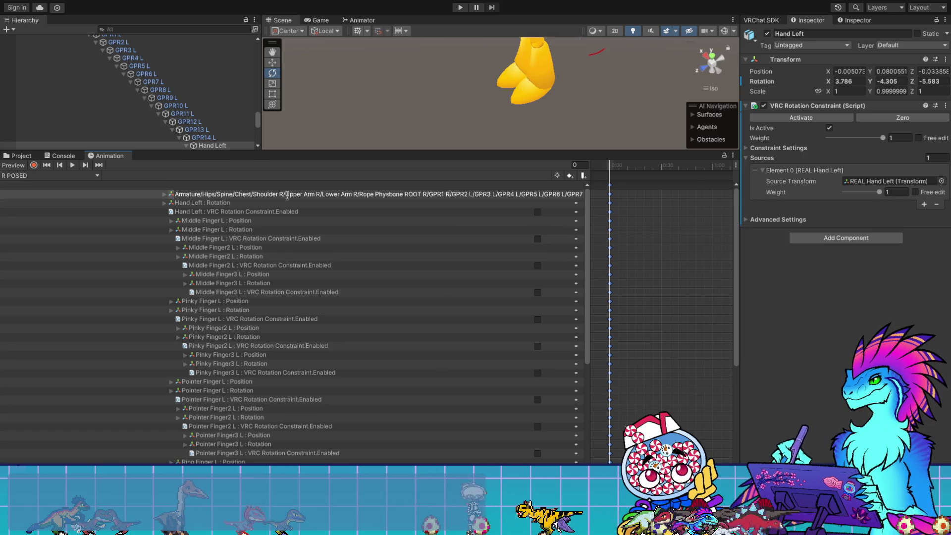
key("Right")
key("Right")
key("Right")
key("BackSpace")
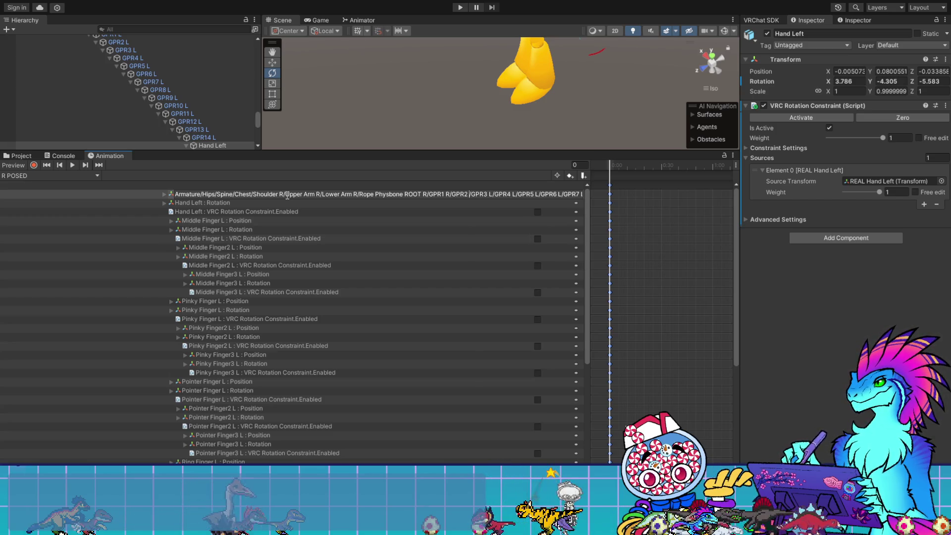
type("R")
key("BackSpace")
type("R")
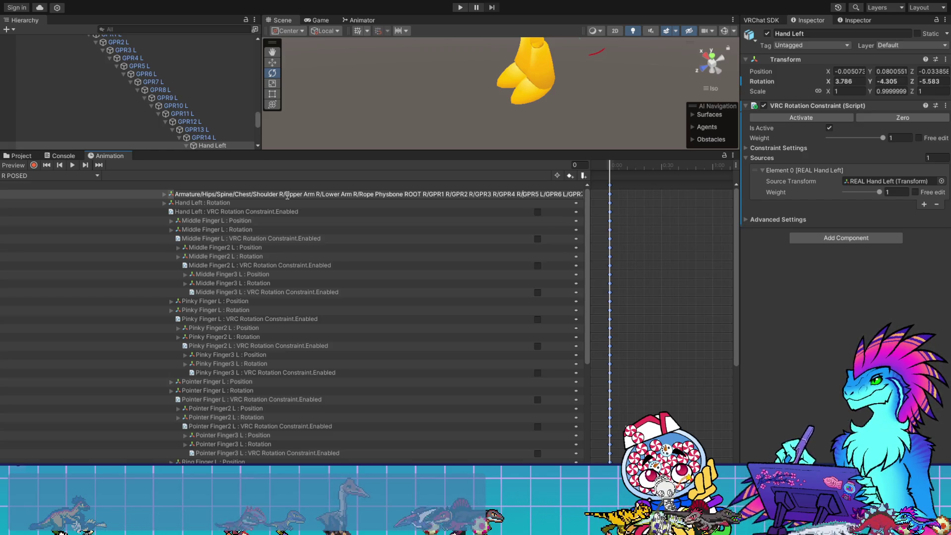
key("BackSpace")
type("R")
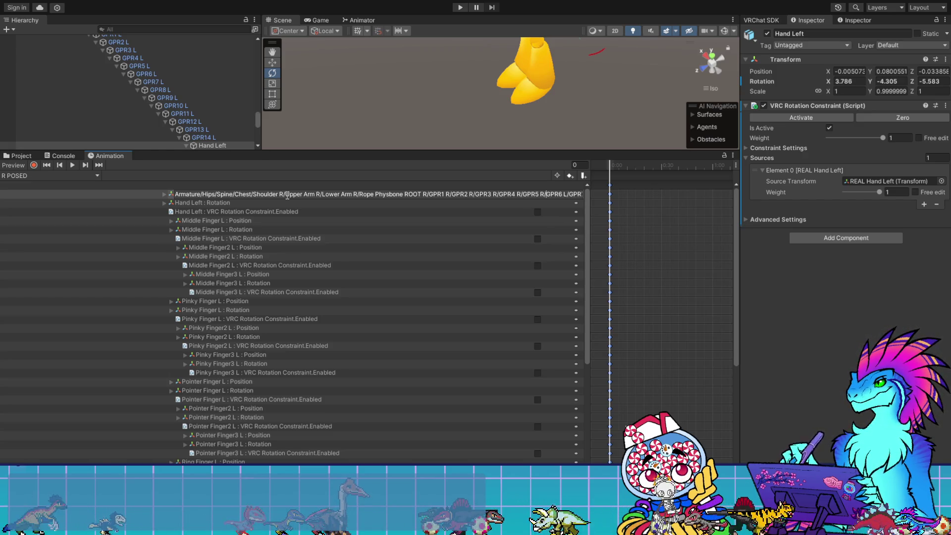
key("Right")
key("Right")
key("Right")
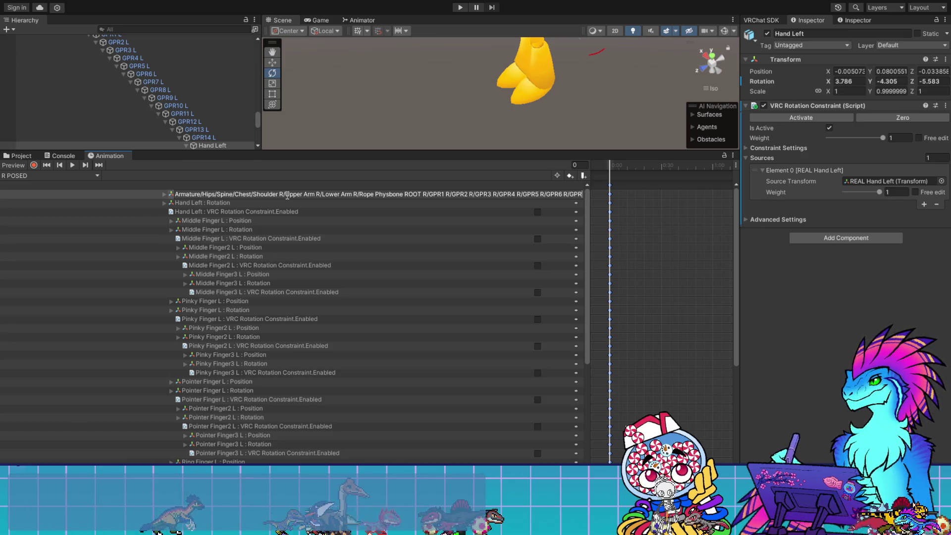
key("BackSpace")
type("R")
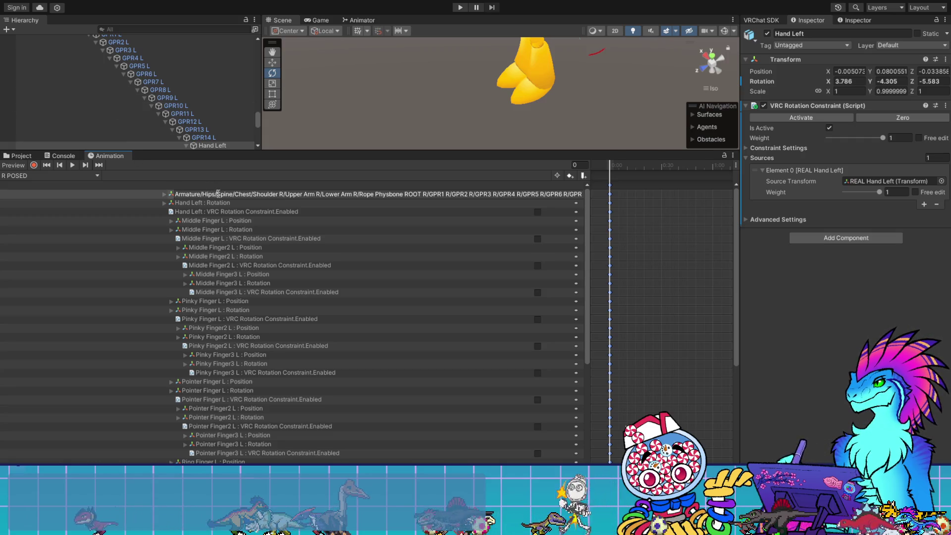
left_click(426, 281)
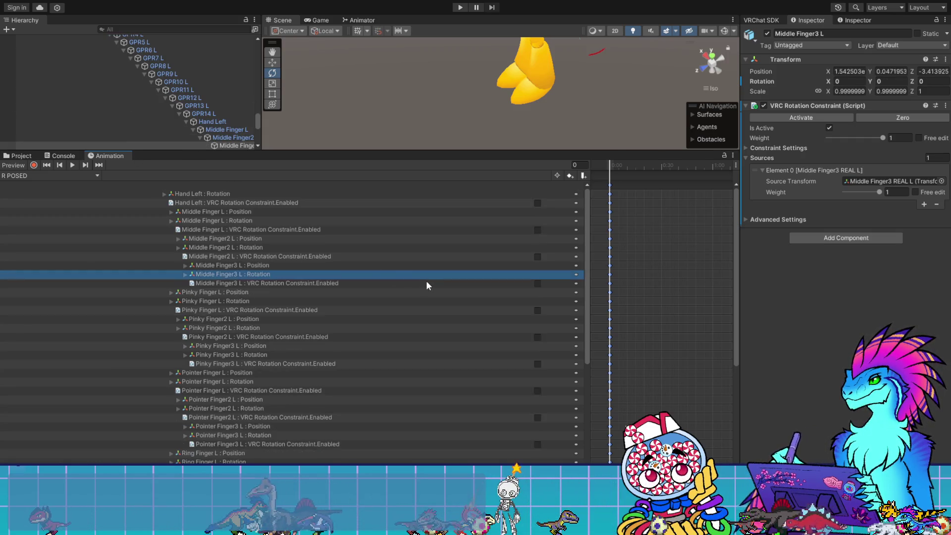
scroll(228, 295, "down", 5)
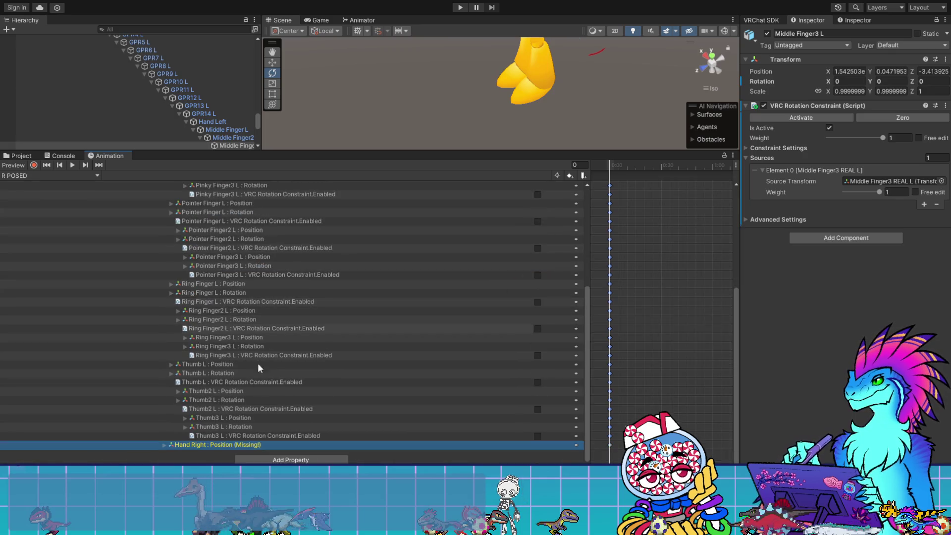
left_click(229, 444)
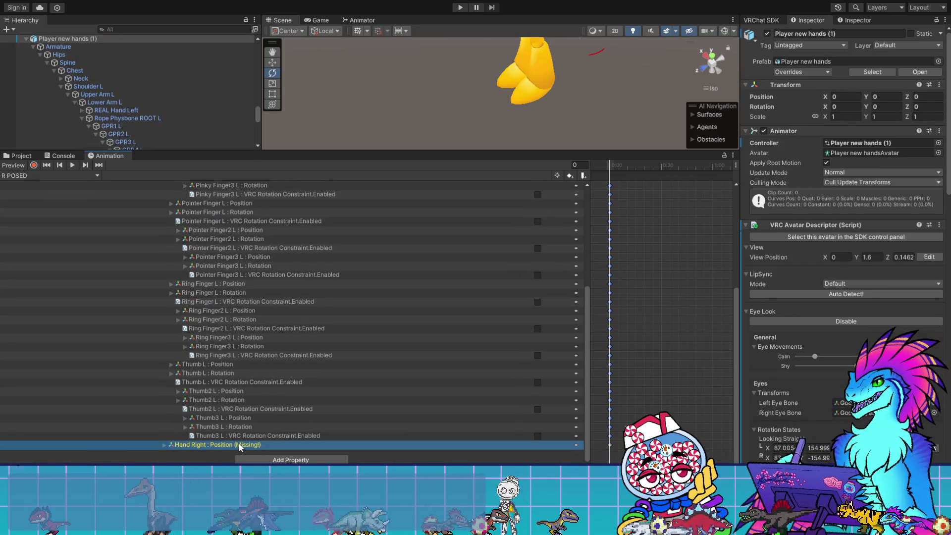
double_click(241, 445)
key("ctrl+c")
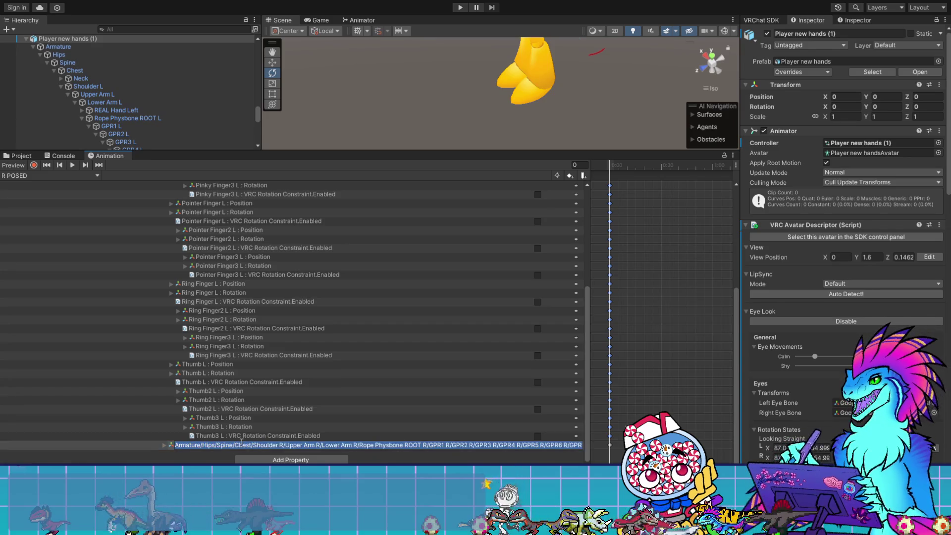
key("Escape")
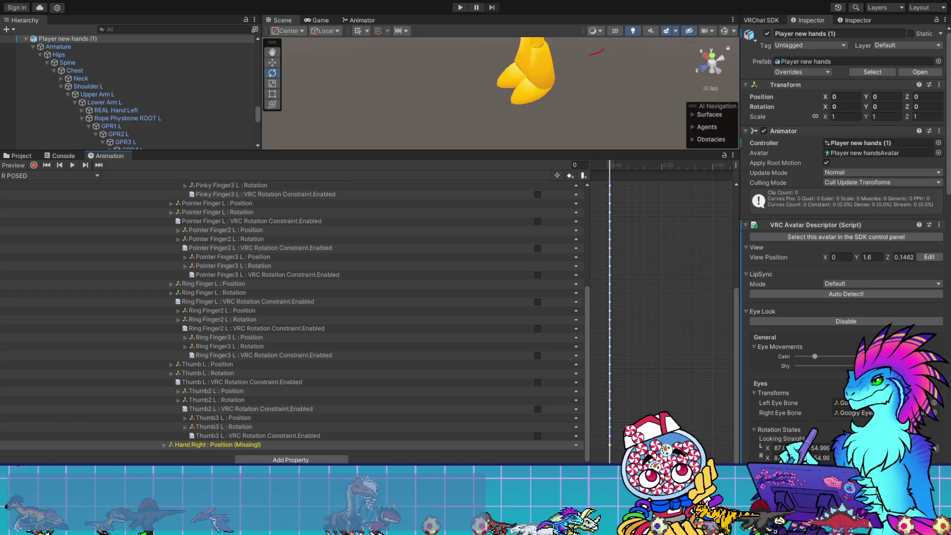
- Paste the right-arm path into the Hand Right Position property and confirm it
left_click(221, 445)
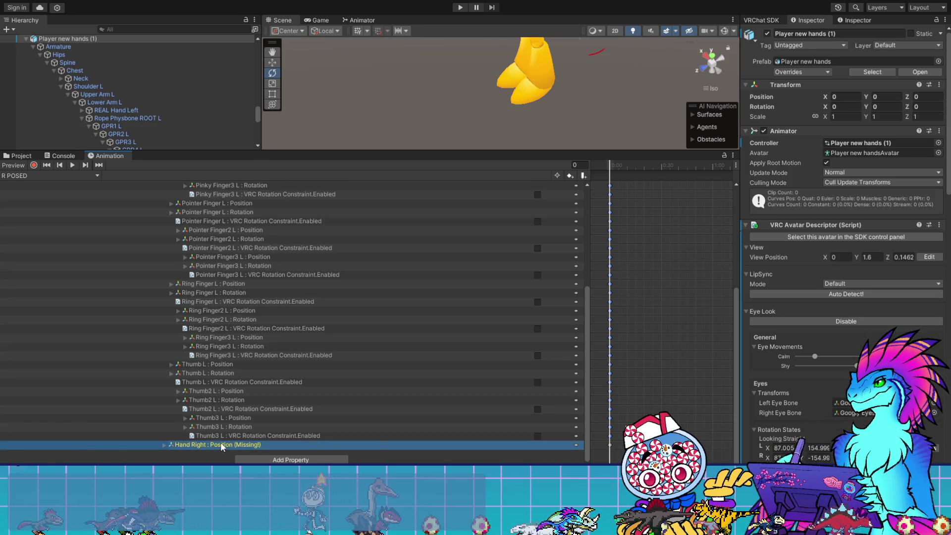
double_click(221, 445)
key("ctrl+v")
key("Return")
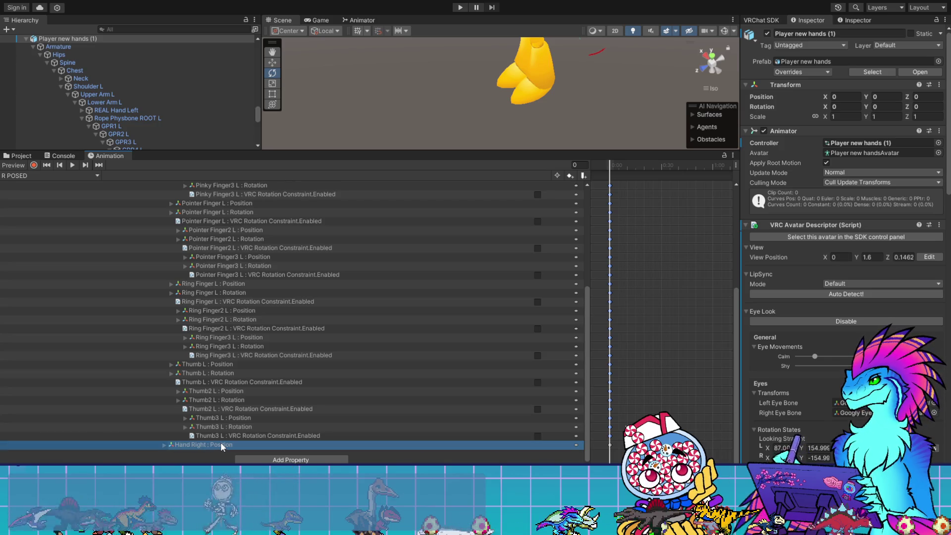
scroll(241, 394, "up", 5)
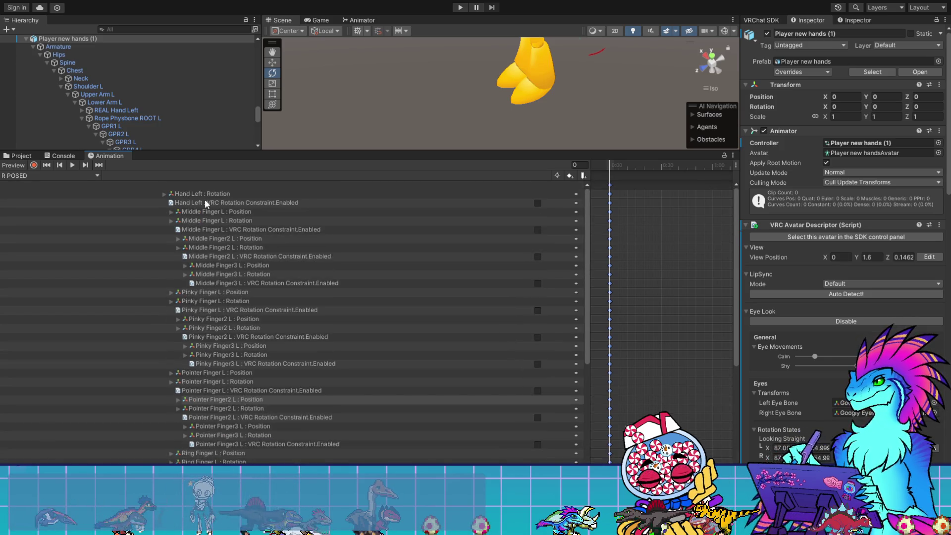
- Retarget the Hand Left rotation and constraint-enabled tracks to the right-arm Hand Right path
left_click(204, 195)
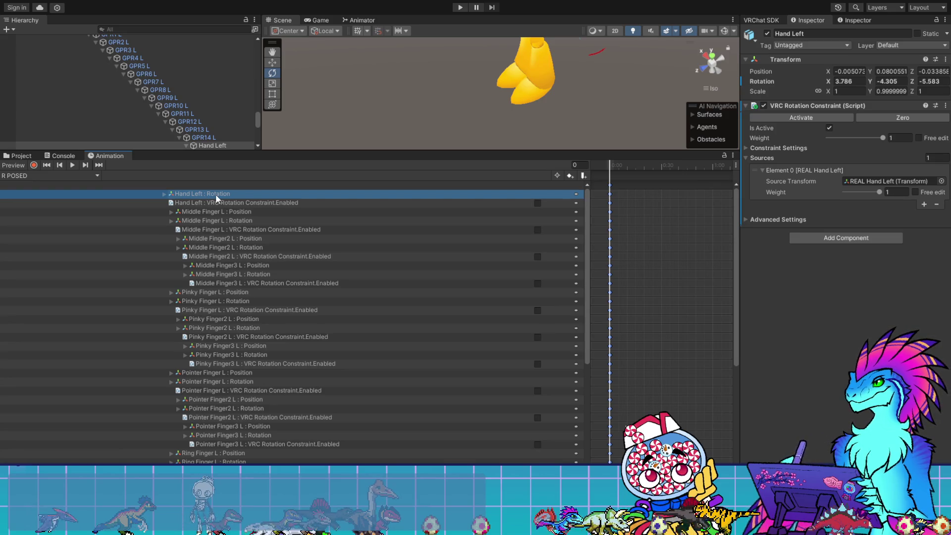
left_click(216, 194)
key("Escape")
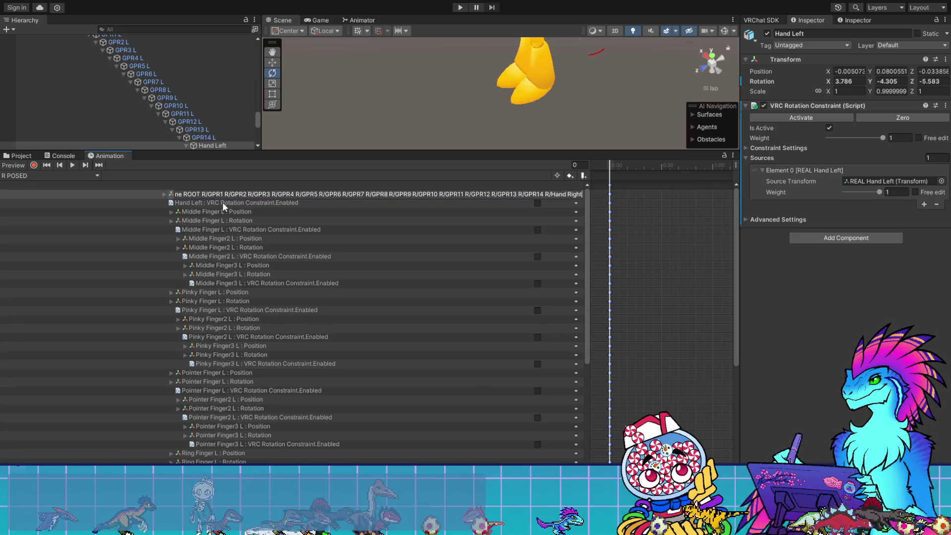
key("Delete")
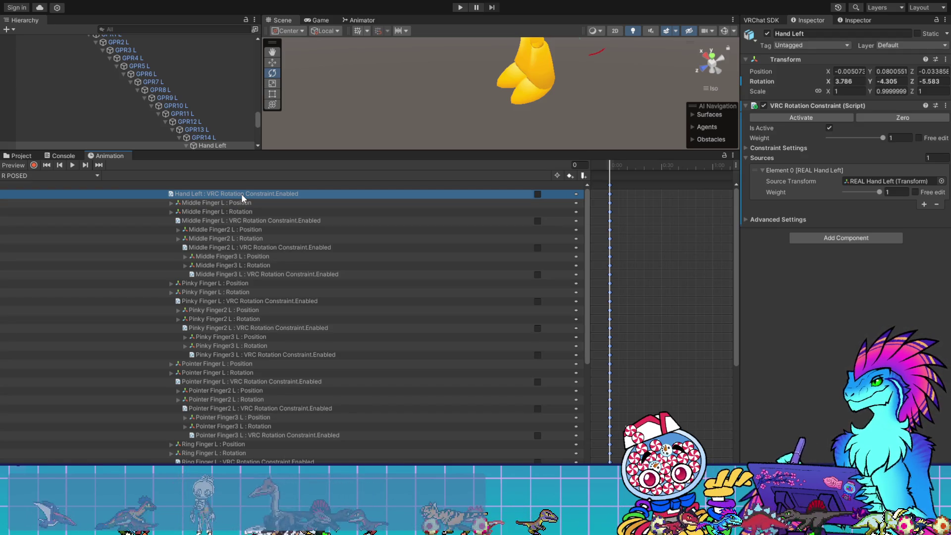
left_click(202, 192)
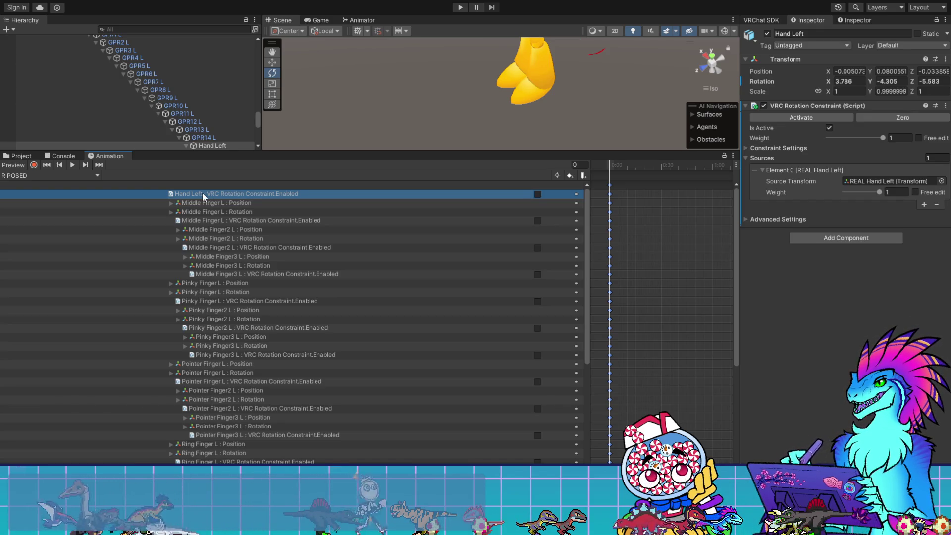
key("ctrl+v")
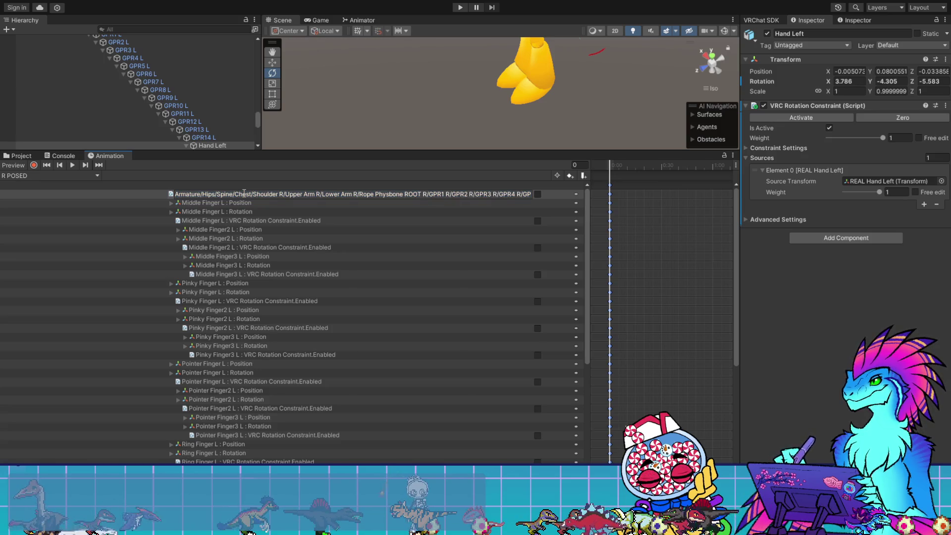
key("Return")
scroll(244, 365, "down", 6)
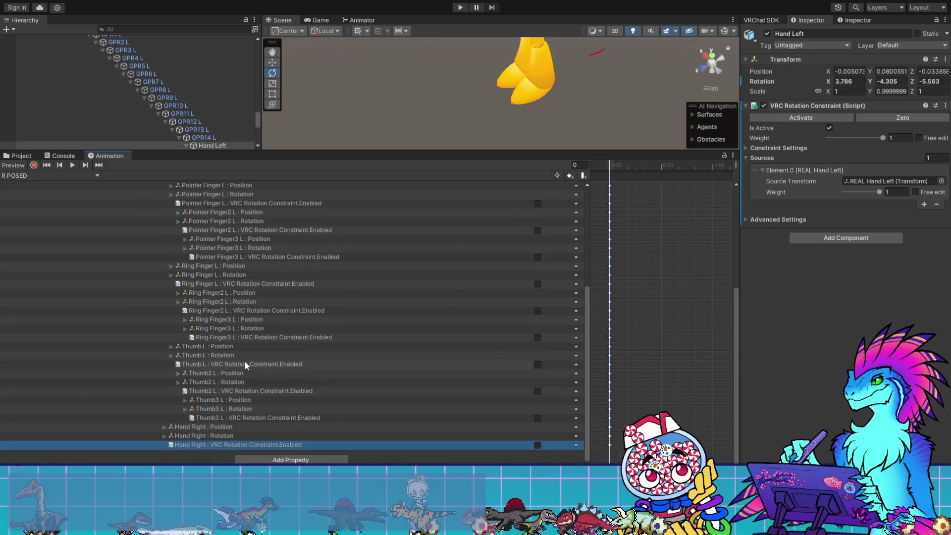
scroll(245, 360, "up", 6)
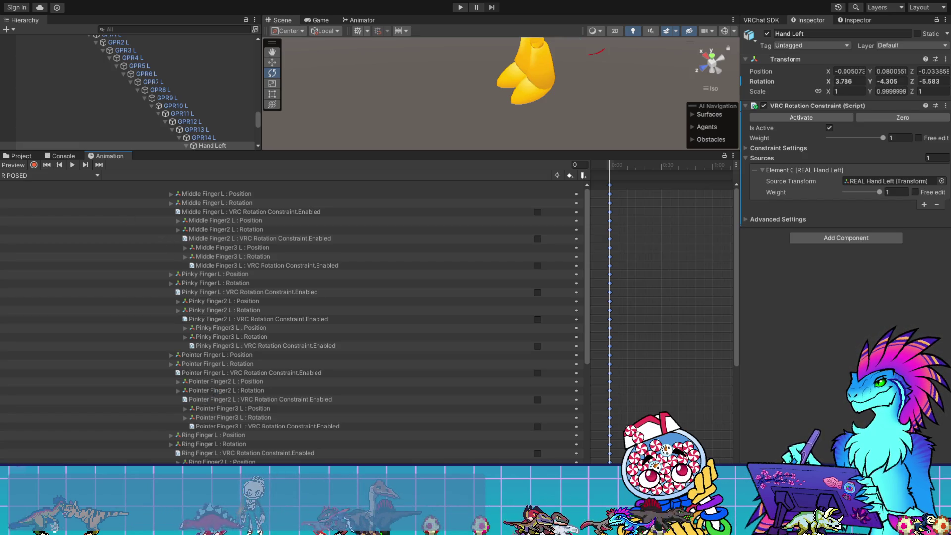
- Load the FX new guy controller in an enlarged Animator showing its Left Hand Posed layer
left_click(123, 217)
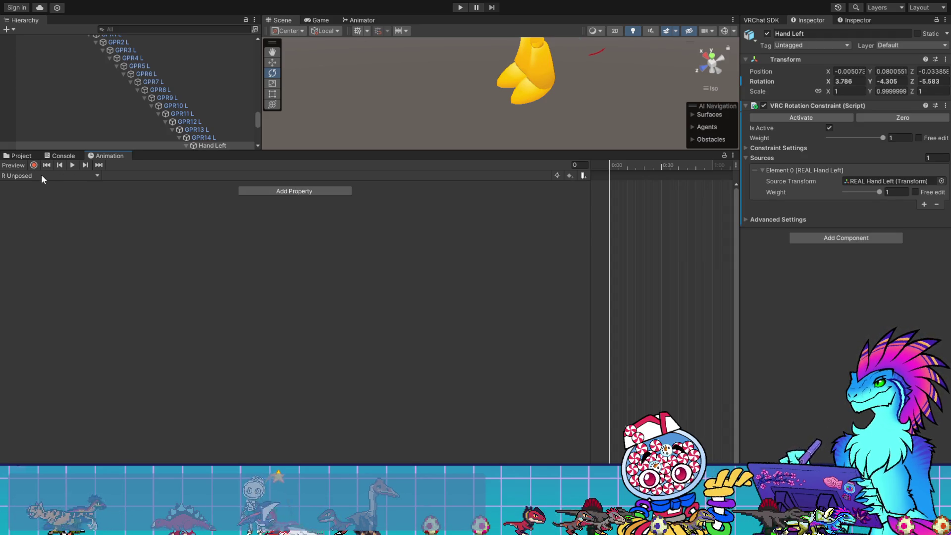
left_click(365, 19)
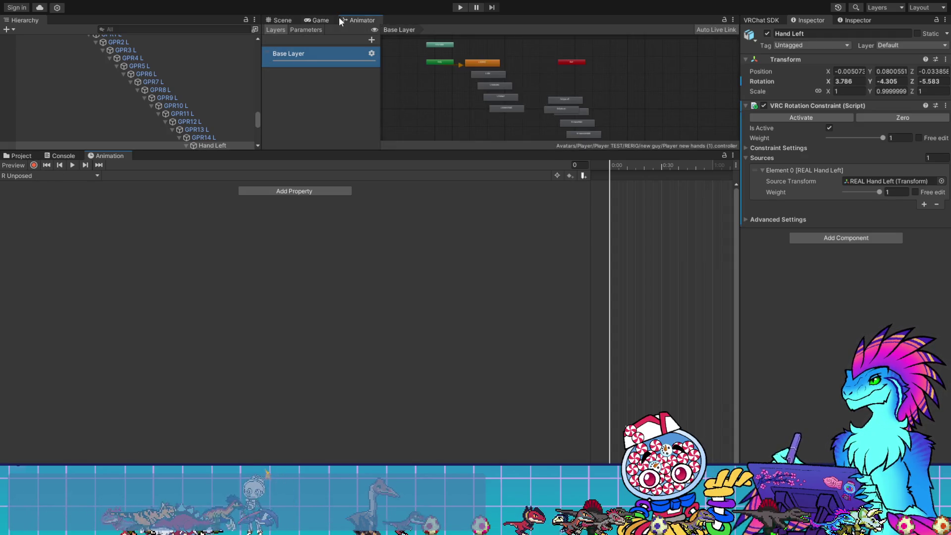
left_click(18, 156)
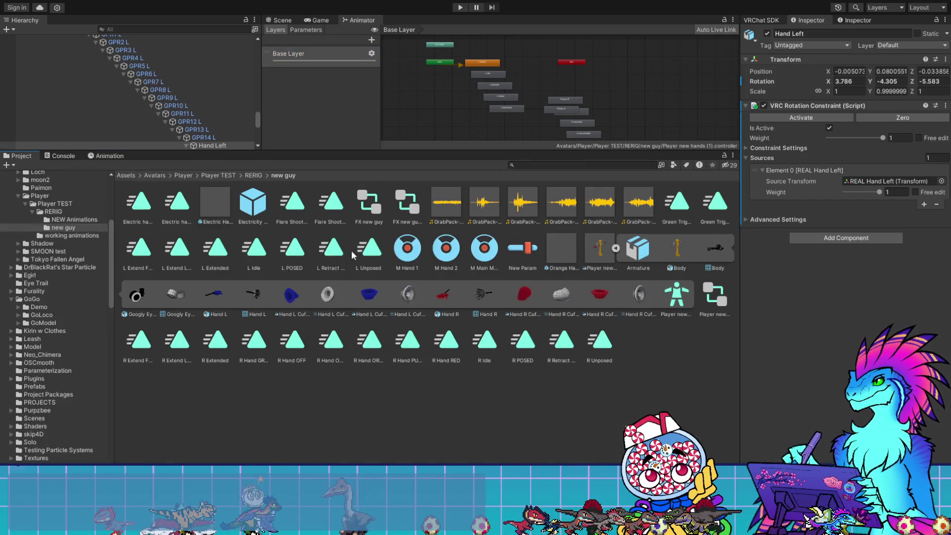
left_click(409, 204)
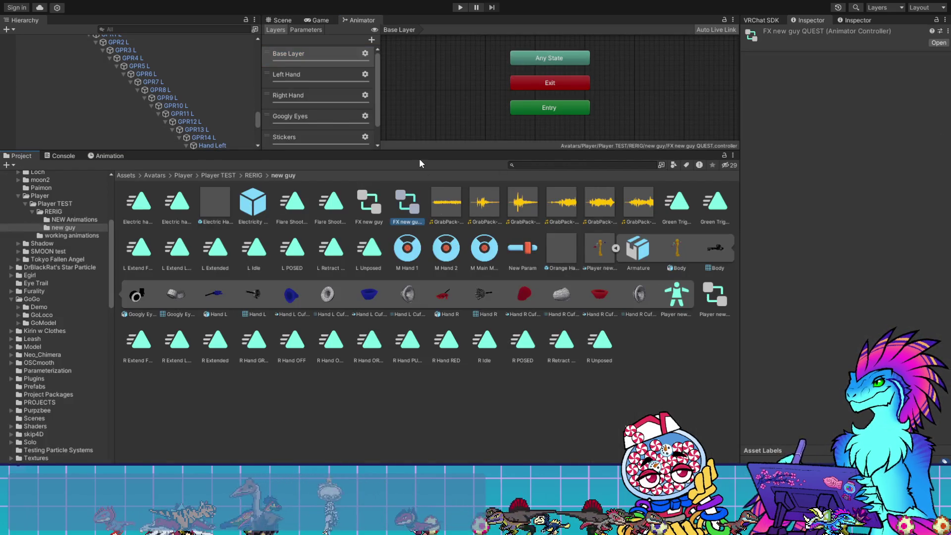
mouse_move(417, 150)
left_mouse_down()
mouse_move(418, 394)
mouse_move(418, 227)
left_mouse_up()
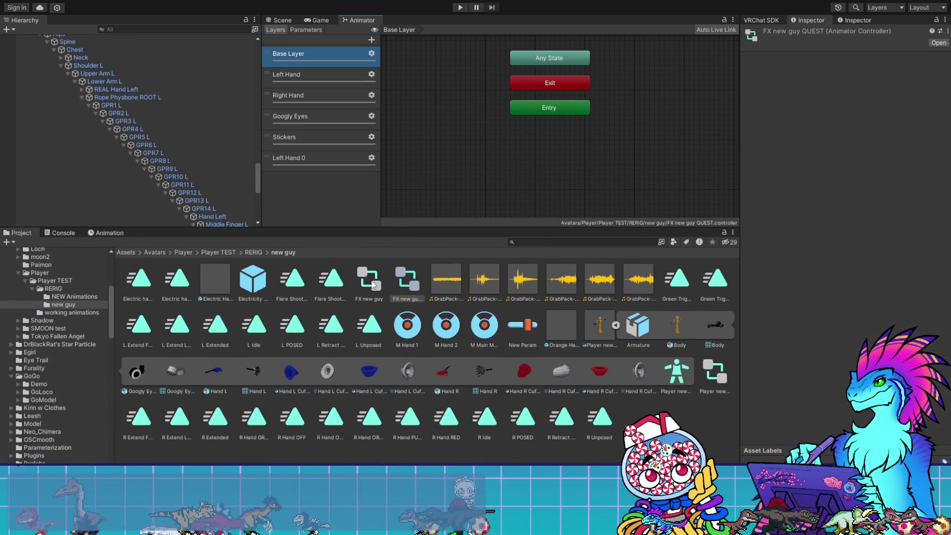
left_click(373, 285)
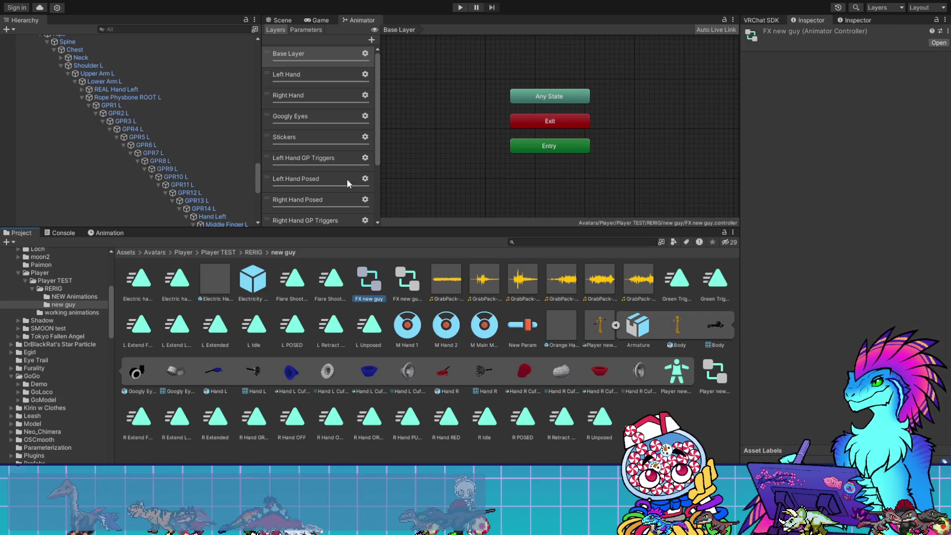
scroll(347, 180, "down", 3)
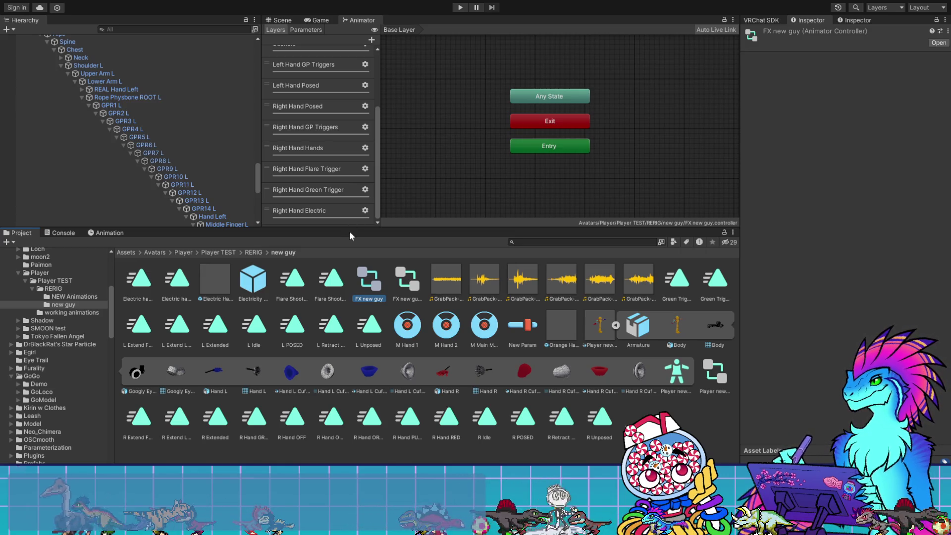
mouse_move(347, 233)
left_mouse_down()
mouse_move(344, 371)
mouse_move(343, 355)
left_mouse_up()
- Add L Unposed (under Entry, as default) and L POSED states to the Left Hand Posed layer, side by side
left_click(312, 184)
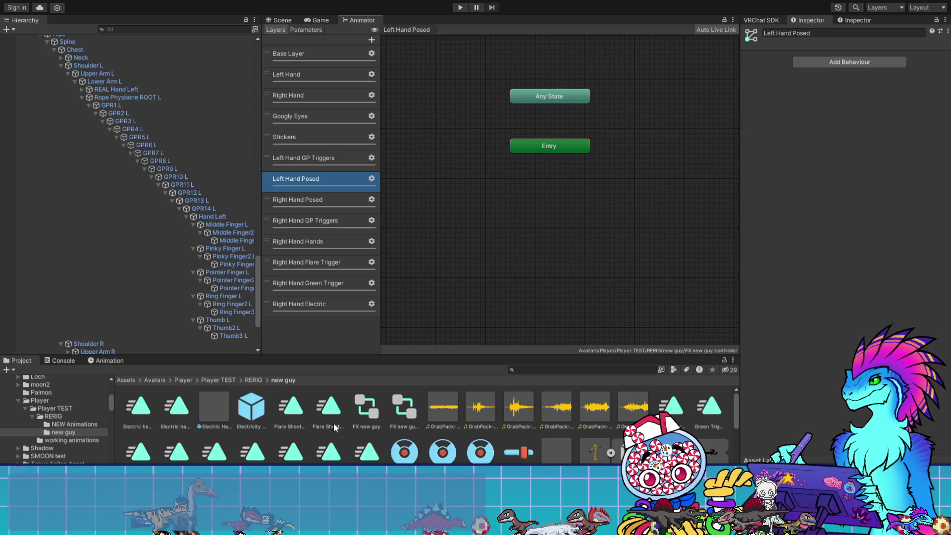
scroll(408, 438, "down", 5)
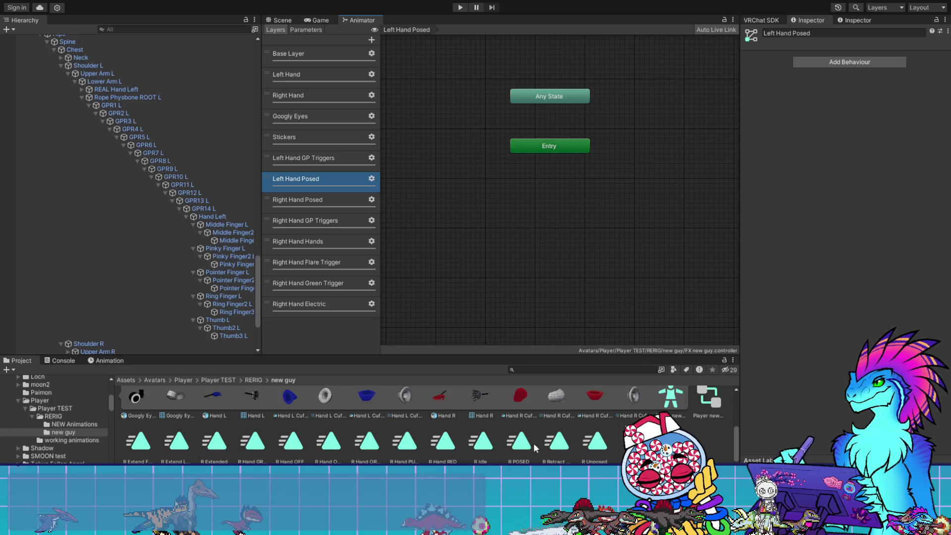
scroll(540, 442, "up", 3)
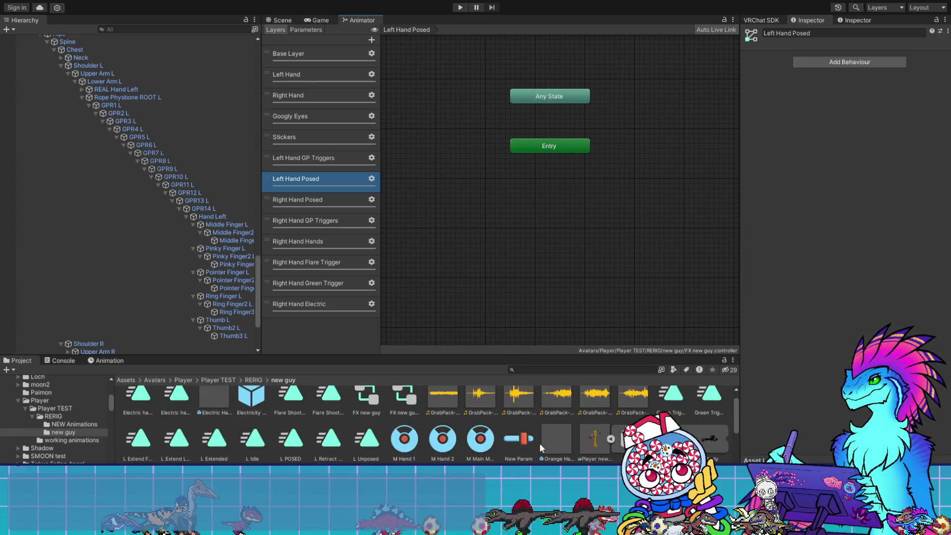
mouse_move(287, 442)
left_mouse_down()
mouse_move(579, 265)
mouse_move(231, 442)
left_mouse_up()
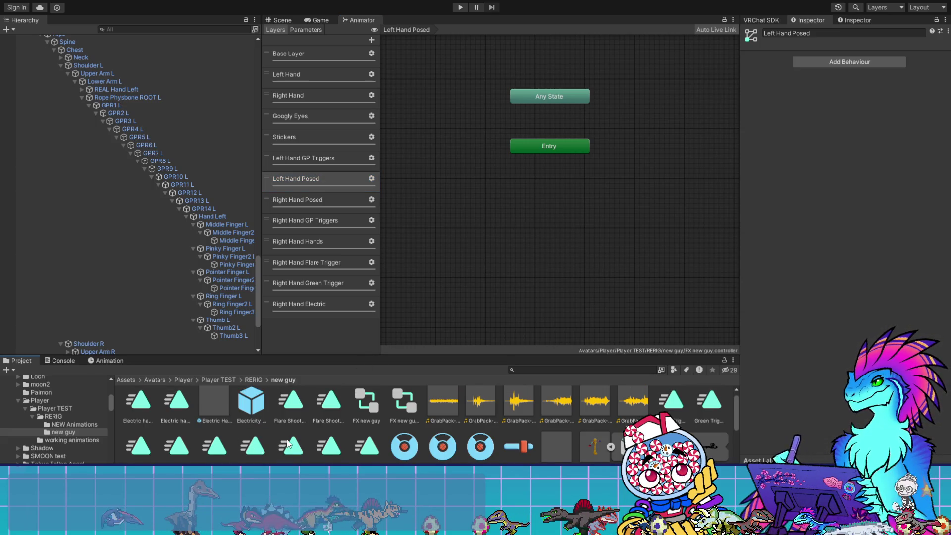
mouse_move(365, 454)
left_mouse_down()
mouse_move(545, 206)
mouse_move(534, 213)
left_mouse_up()
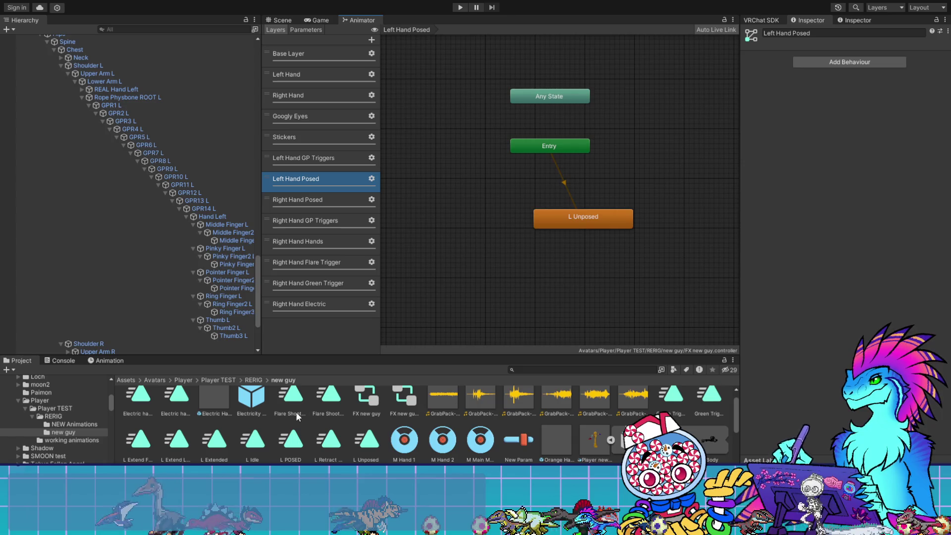
left_click_drag(272, 447, 674, 221)
left_click_drag(601, 224, 569, 218)
left_click_drag(687, 218, 677, 213)
- Make transitions from L Unposed to L POSED and from L POSED back to L Unposed
right_click(575, 213)
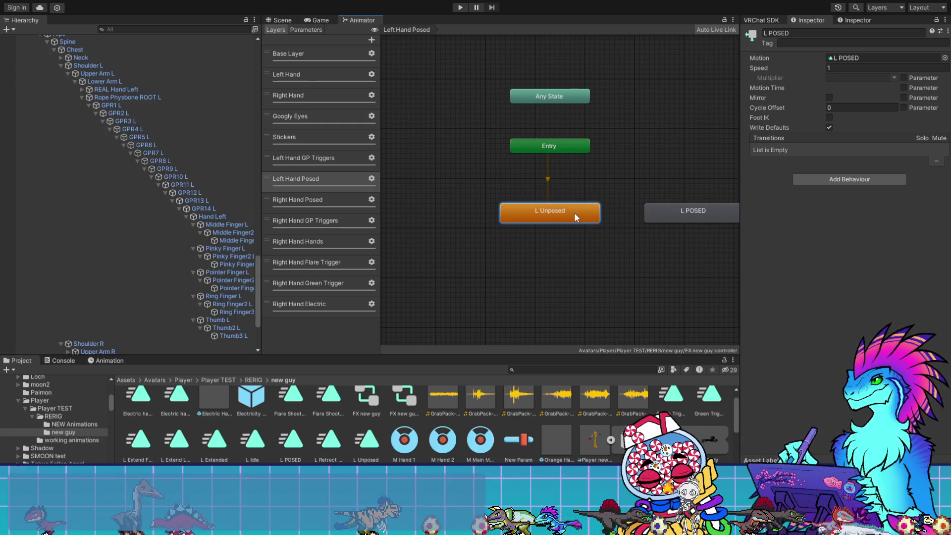
left_click(595, 219)
left_click(675, 218)
left_click(679, 215)
right_click(678, 215)
left_click(700, 223)
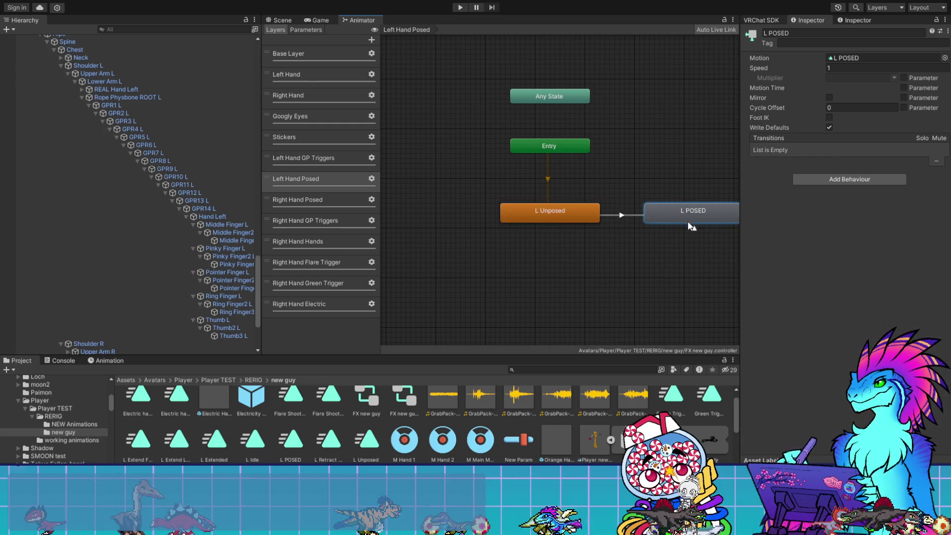
left_click(584, 209)
- Expand the L Unposed to L POSED transition's Settings and enter 0 in a timing field
left_click(635, 216)
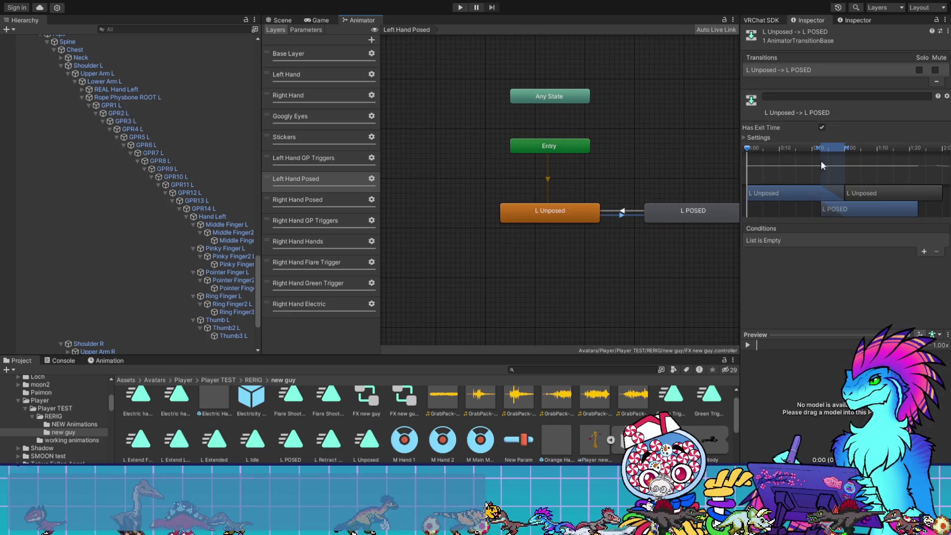
left_click(758, 138)
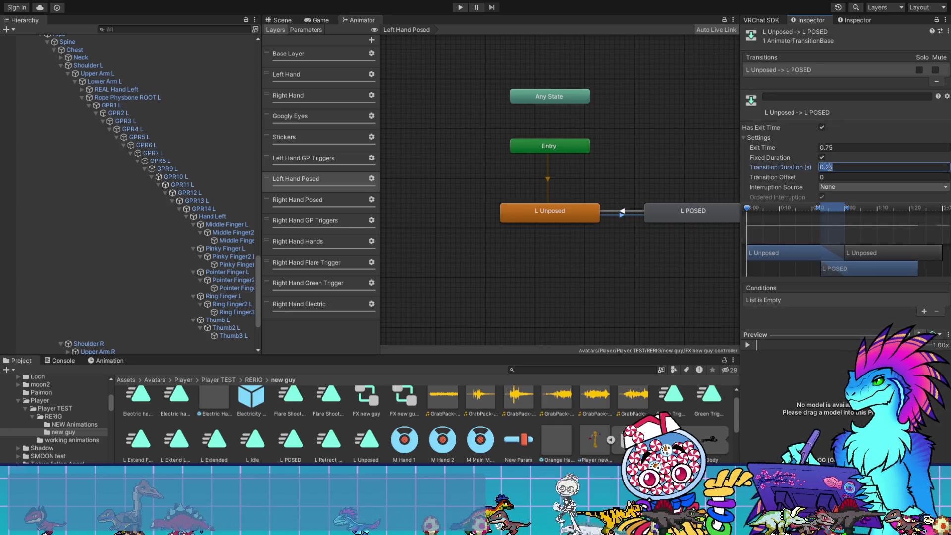
type("0")
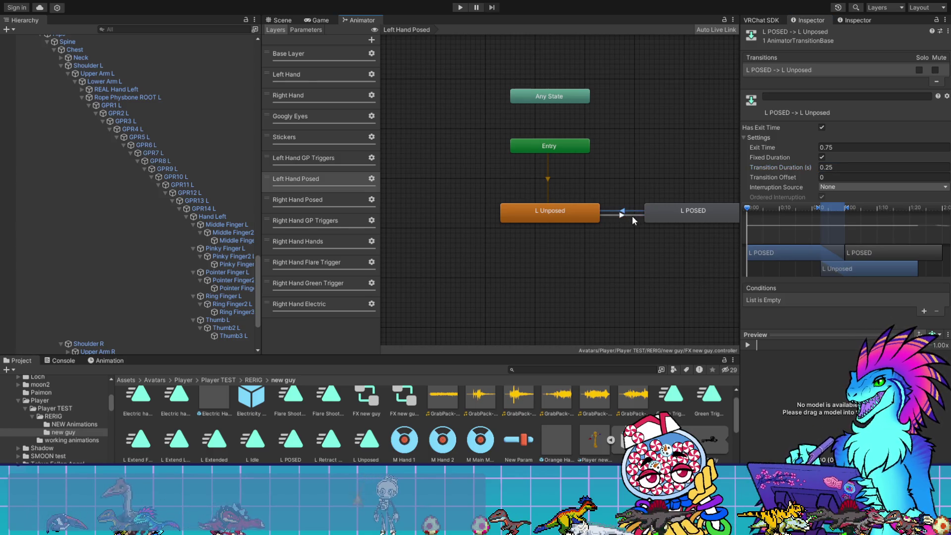
left_click(629, 215)
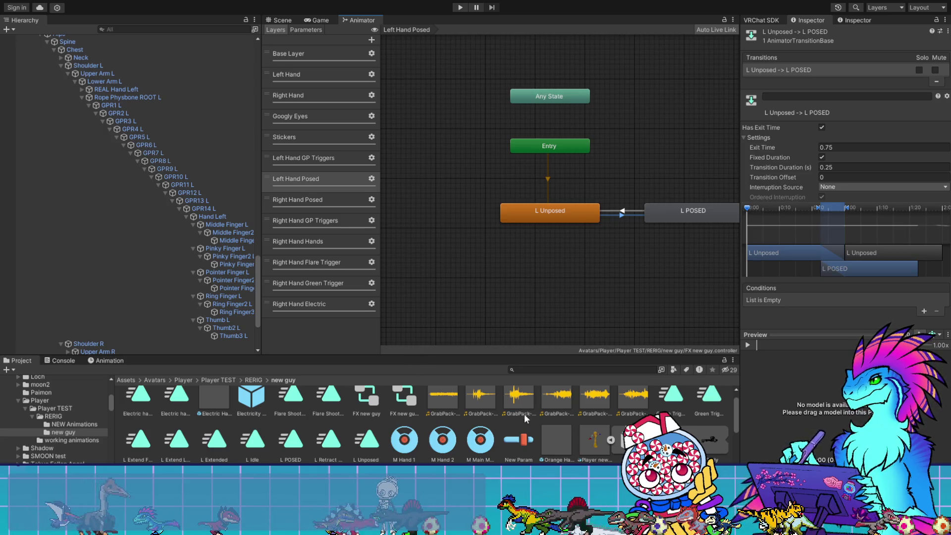
- Add a new expression parameter named 'L Posed' to the avatar's expression parameters
left_click(518, 439)
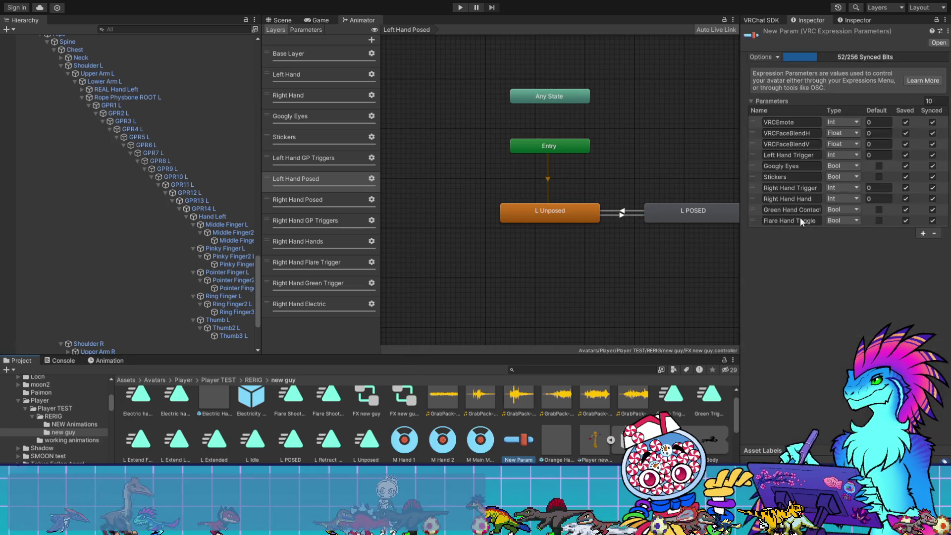
left_click(921, 233)
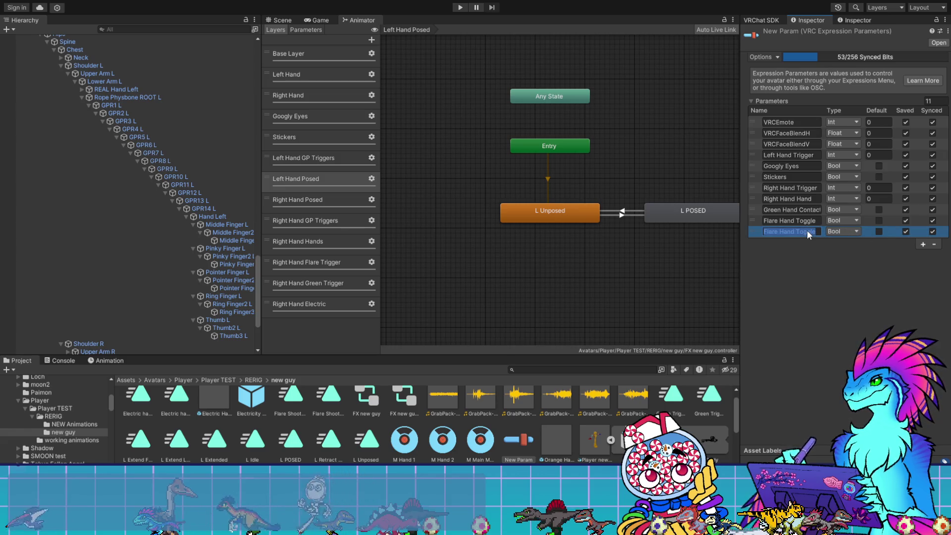
type("L Posed")
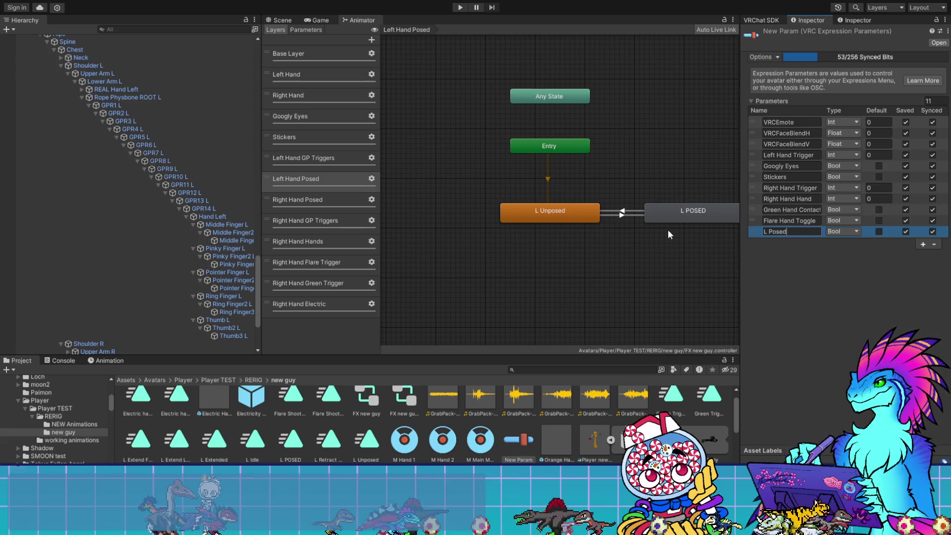
- Delete the unwanted empty layer that was accidentally added to the controller
left_click(622, 216)
left_click(371, 40)
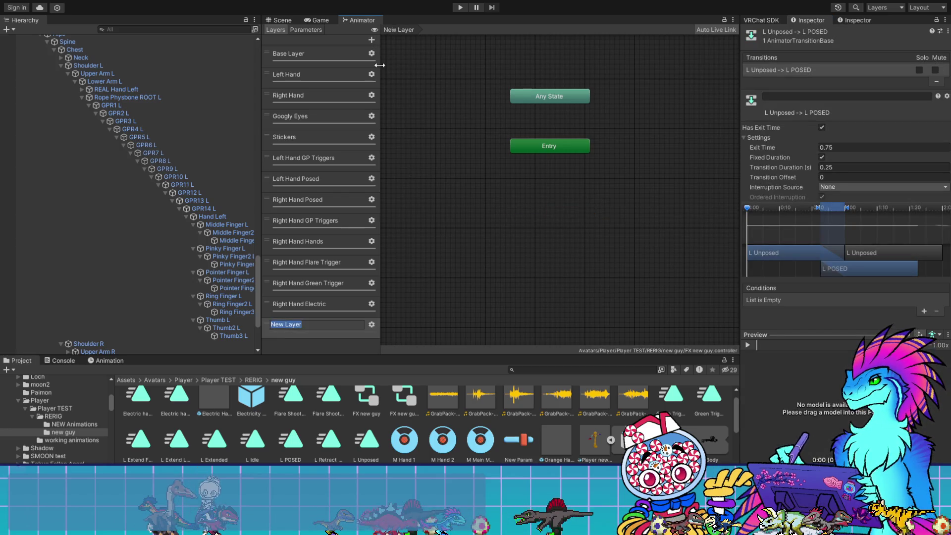
left_click(385, 289)
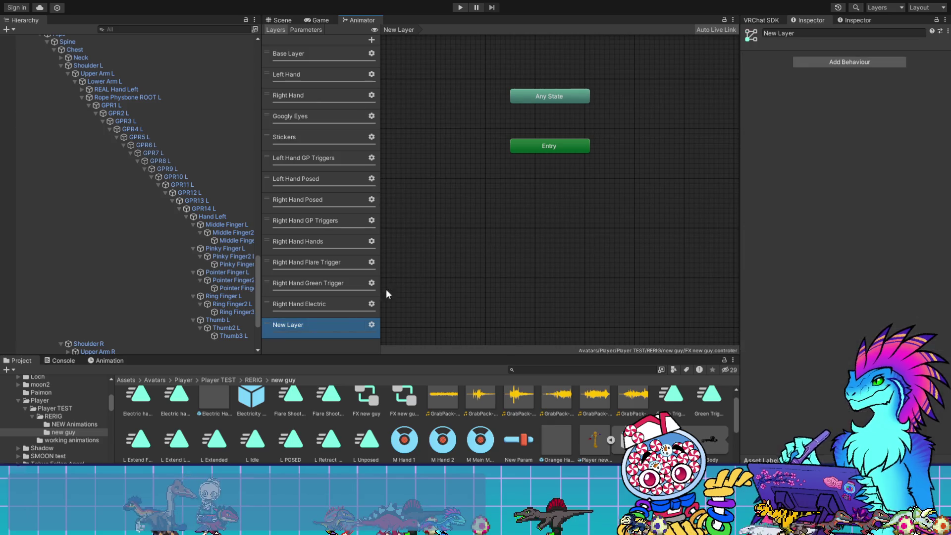
left_click(335, 322)
key("Delete")
- Add bool parameters L Posed and R Posed to the FX controller
left_click(305, 30)
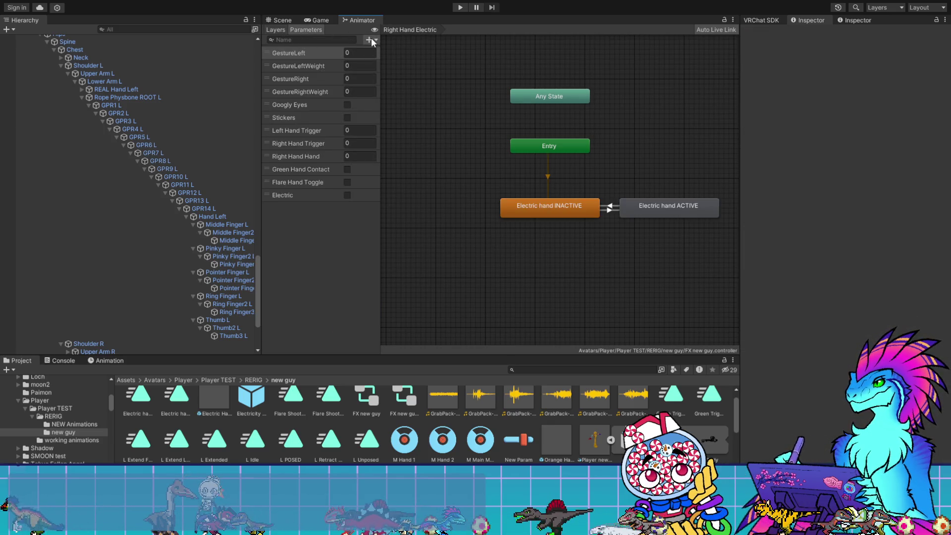
left_click(384, 72)
type("L")
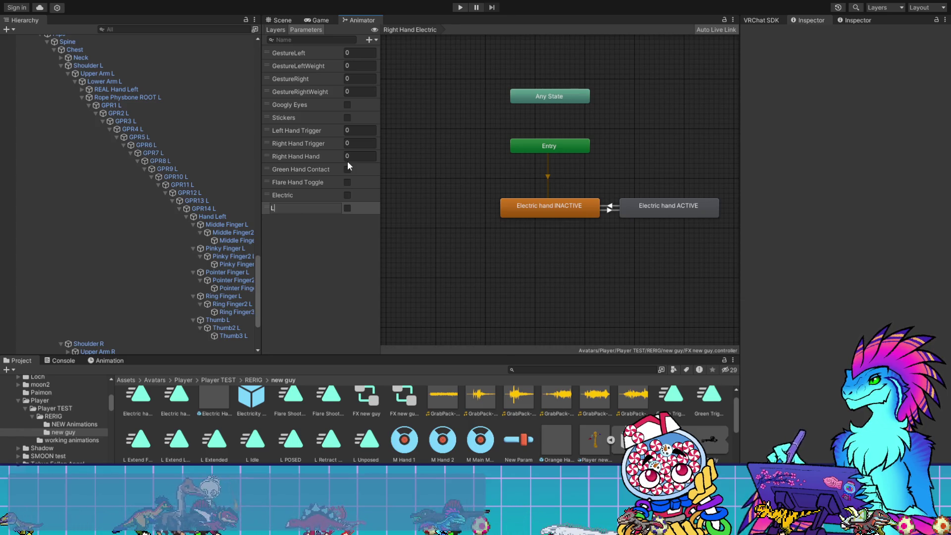
type(" Posed")
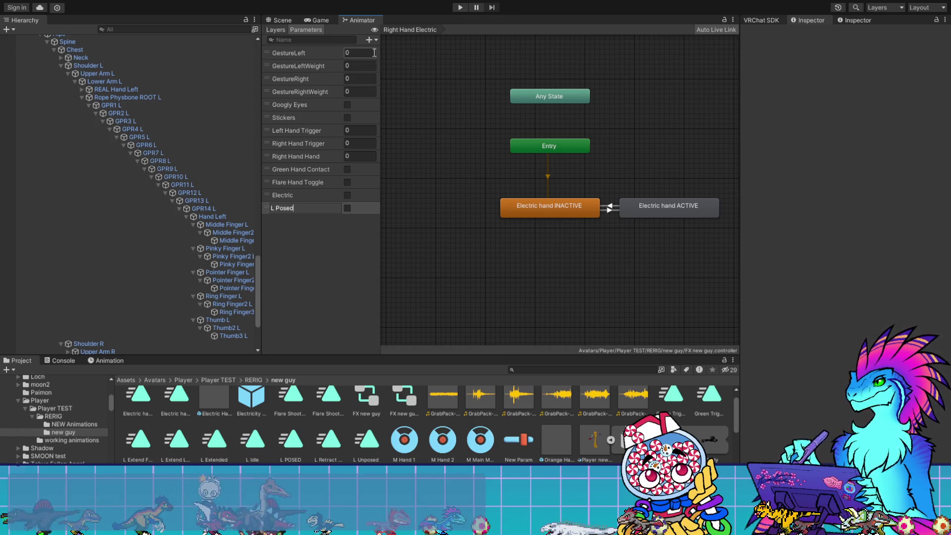
left_click(372, 48)
left_click(385, 76)
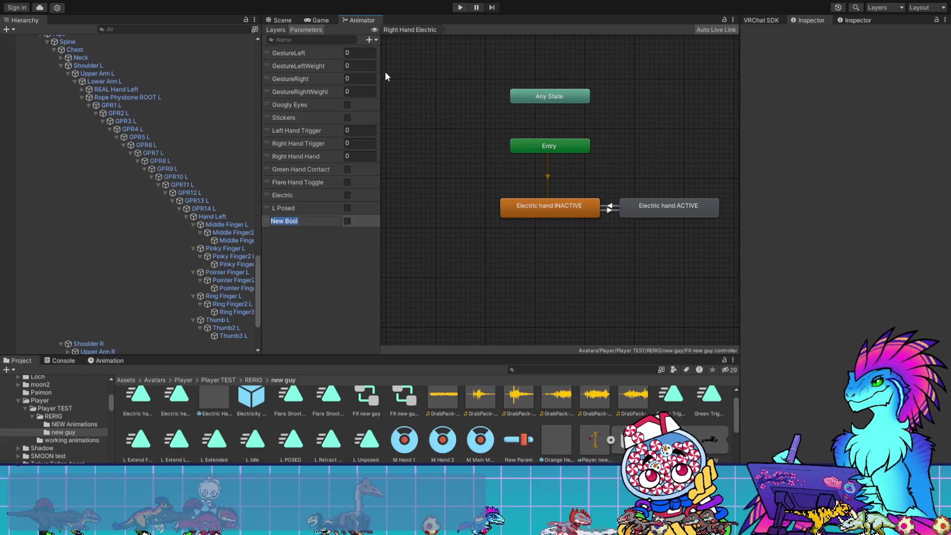
type("R Posed")
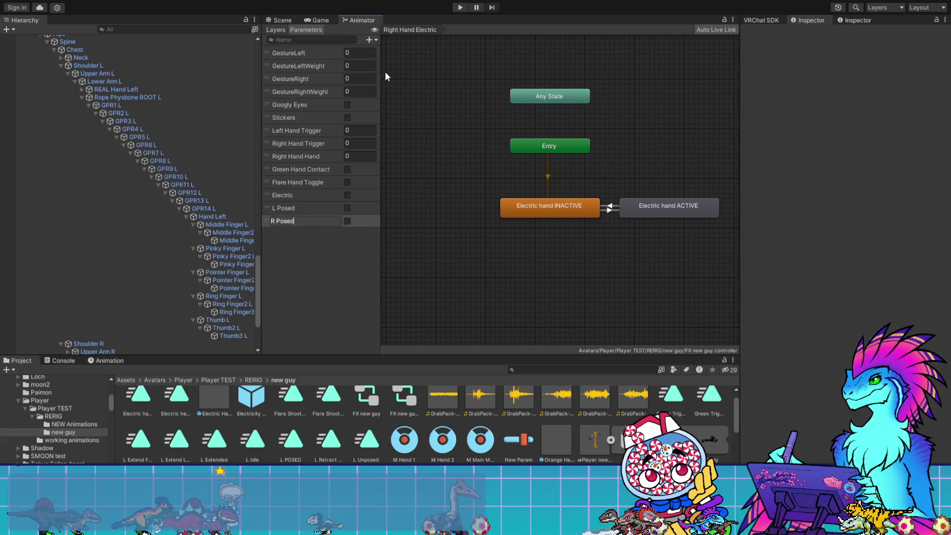
left_click(385, 76)
- Give the L Unposed to L POSED transition an L Posed true condition
left_click(276, 29)
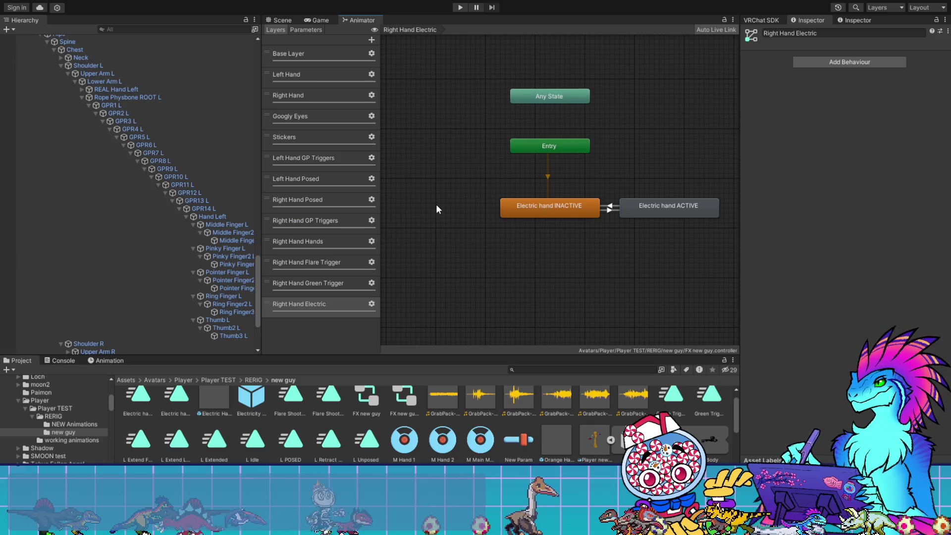
left_click(342, 284)
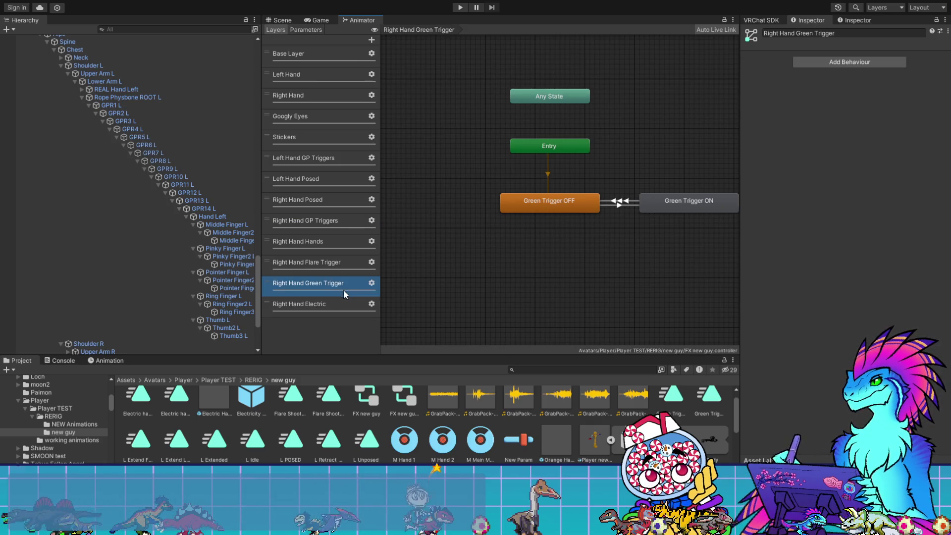
left_click(323, 179)
left_click(615, 214)
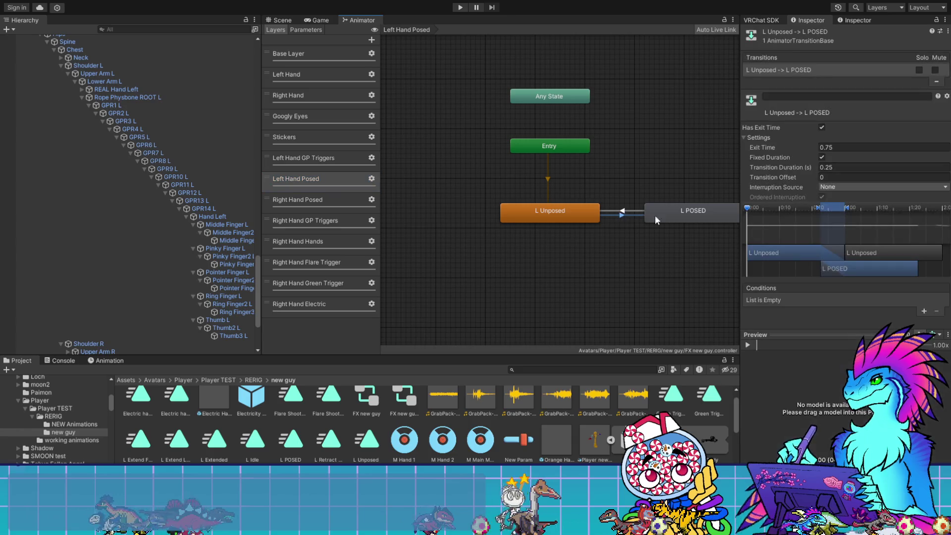
left_click(923, 312)
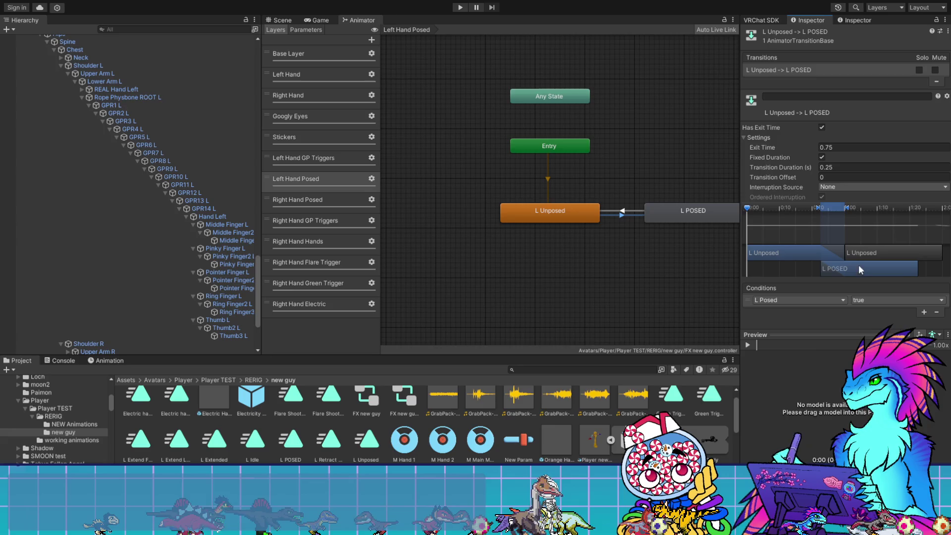
- Give the L POSED to L Unposed transition an L Posed false condition
left_click(614, 212)
left_click(923, 311)
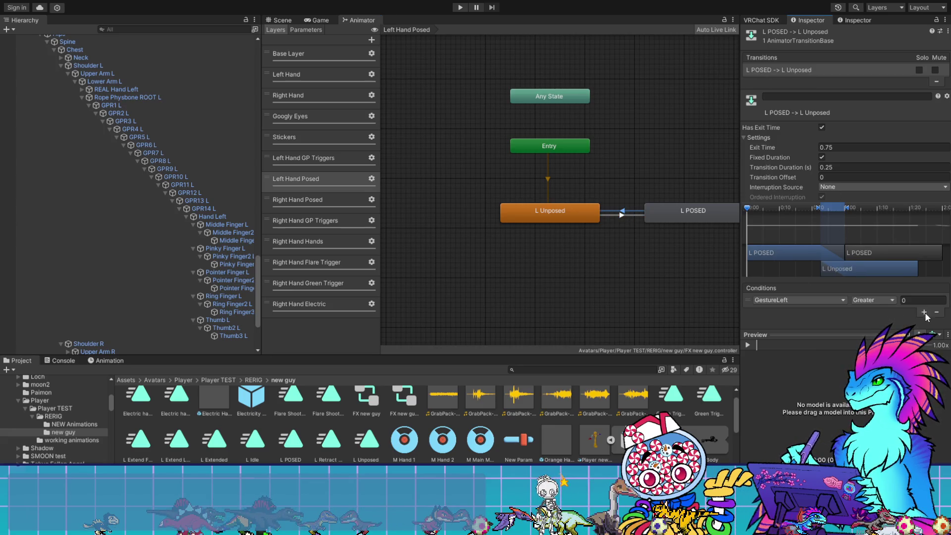
left_click(798, 299)
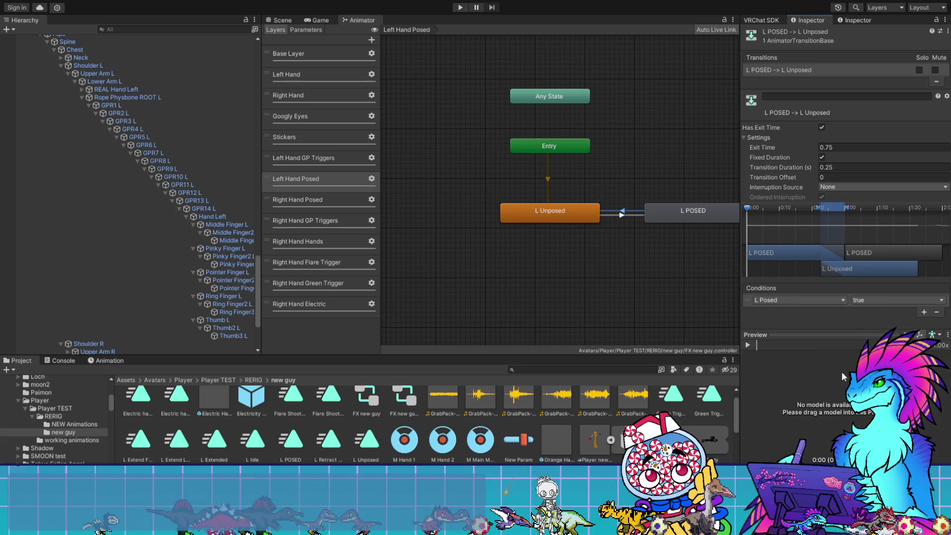
left_click(842, 371)
left_click(880, 300)
left_click(874, 319)
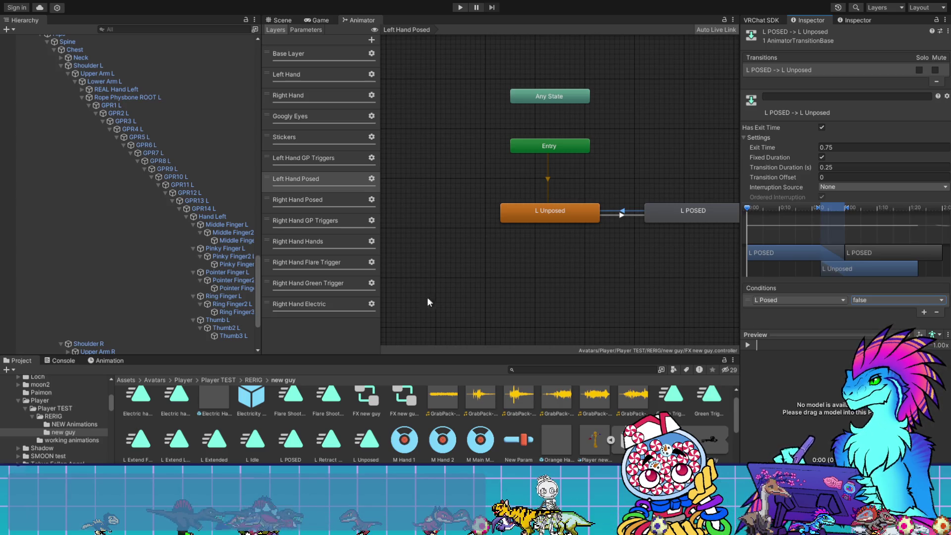
left_click(323, 303)
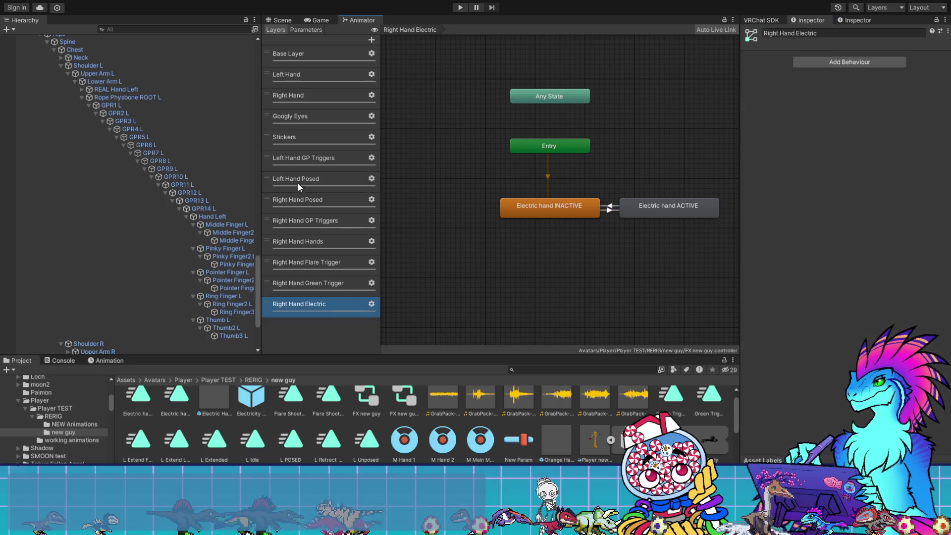
left_click(310, 199)
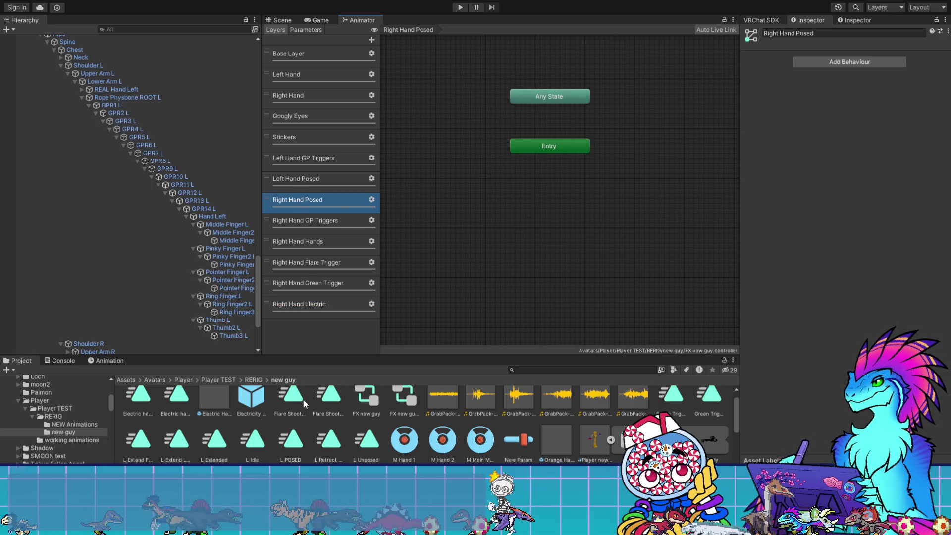
- Copy the L Unposed and L POSED states into the Right Hand Posed layer beside Entry
left_click(331, 178)
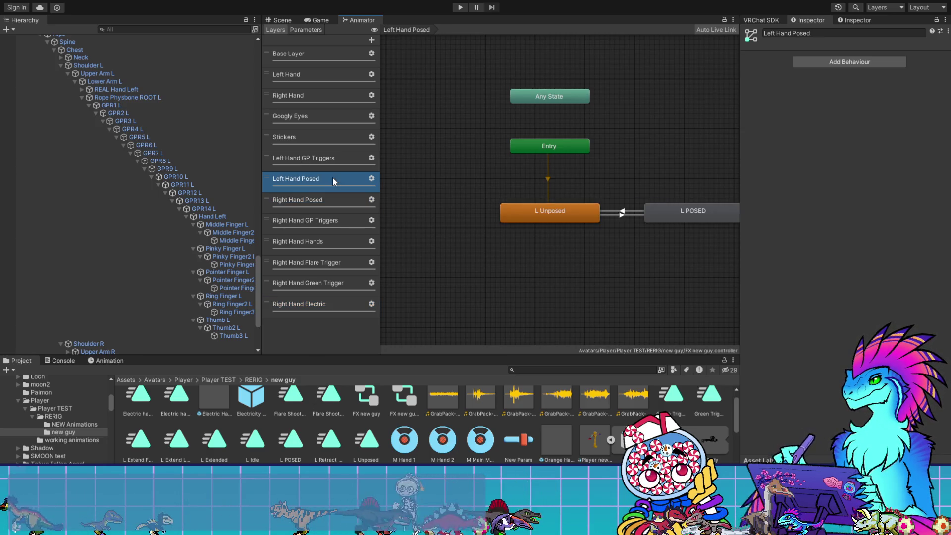
left_click_drag(556, 263, 675, 215)
left_click(307, 200)
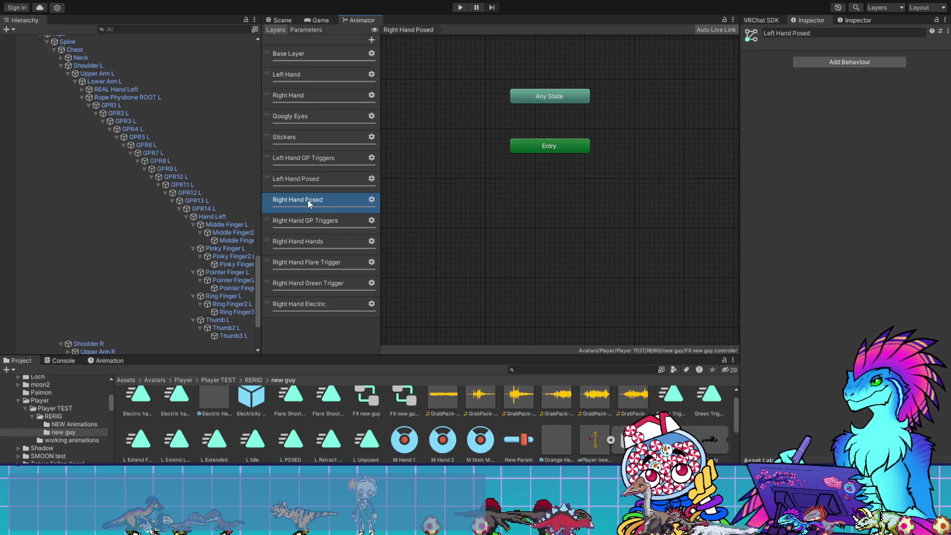
key("ctrl+v")
mouse_move(560, 87)
left_mouse_down()
mouse_move(444, 207)
mouse_move(435, 203)
mouse_move(695, 216)
mouse_move(675, 203)
left_mouse_up()
left_click(571, 233)
- Rename the copies to R POSED and R Unposed and assign the matching R POSED/R Unposed clips
left_click(550, 202)
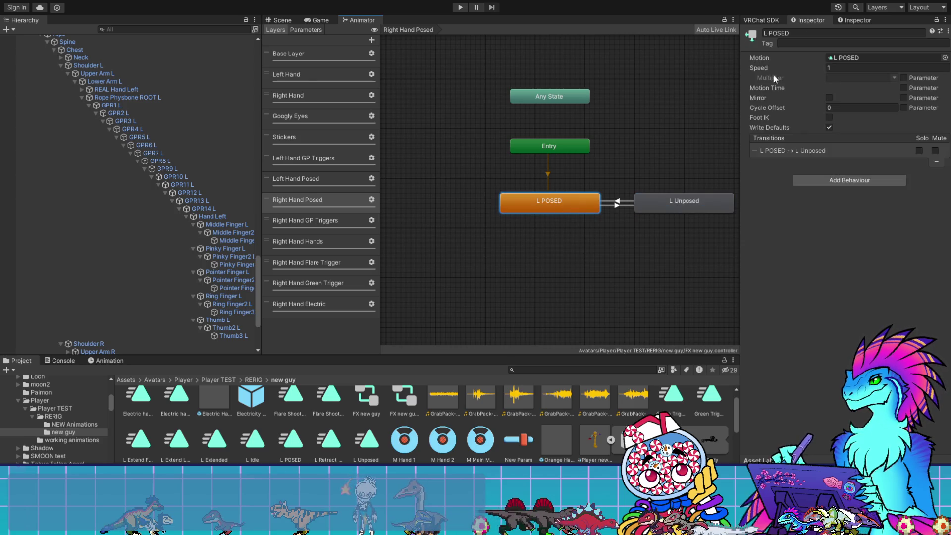
double_click(765, 33)
type("R")
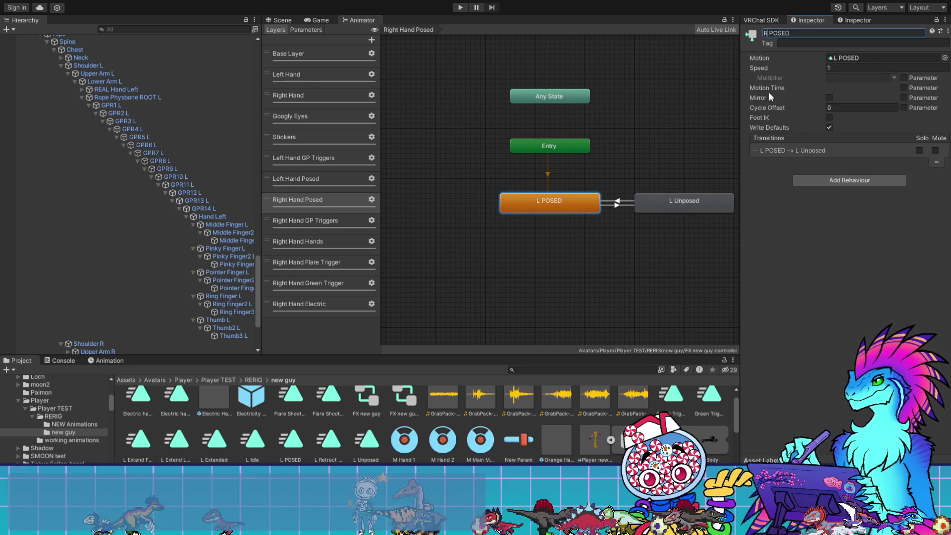
scroll(475, 436, "down", 4)
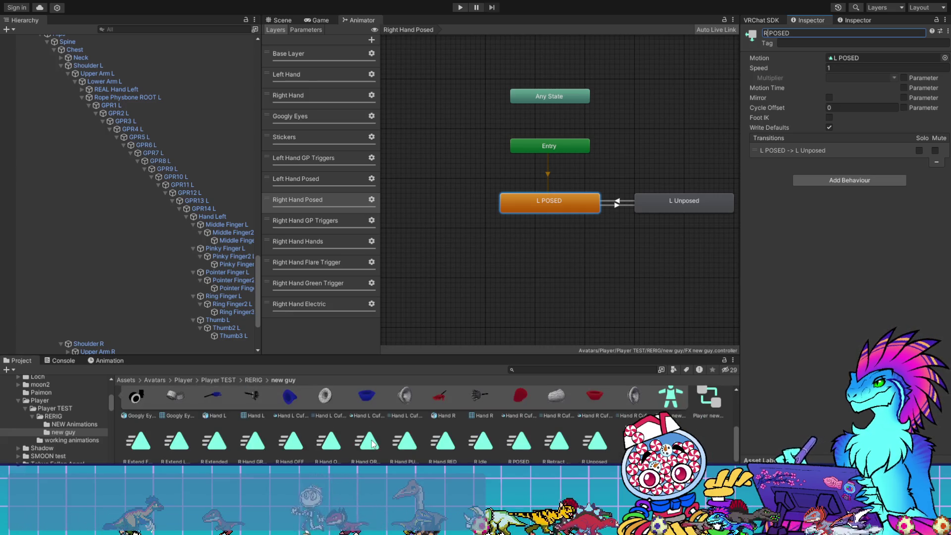
left_click_drag(518, 441, 881, 58)
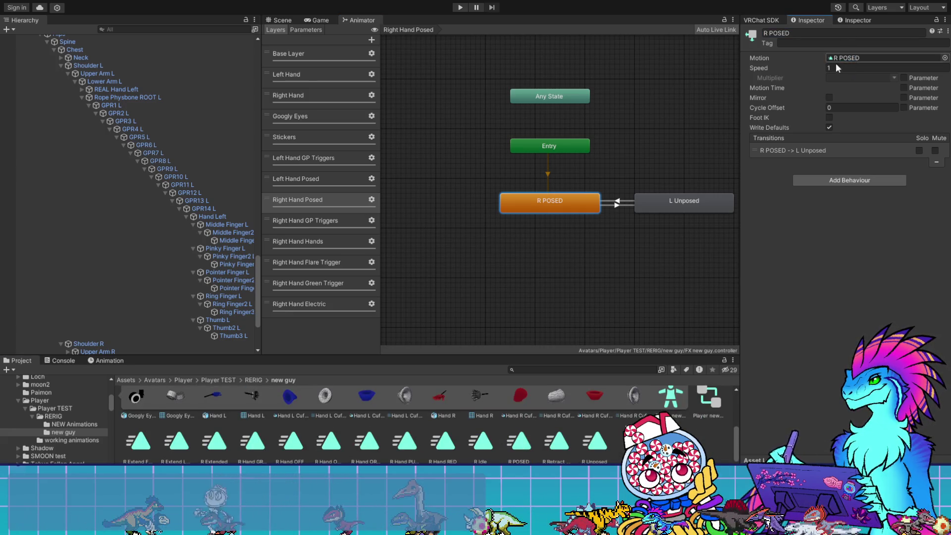
left_click(665, 209)
double_click(766, 33)
type("R Unposed")
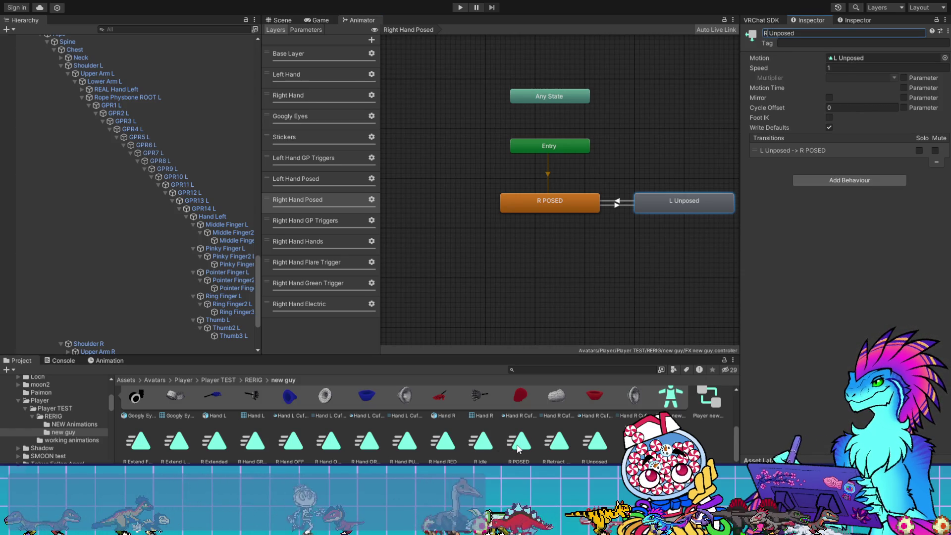
left_click_drag(579, 448, 881, 58)
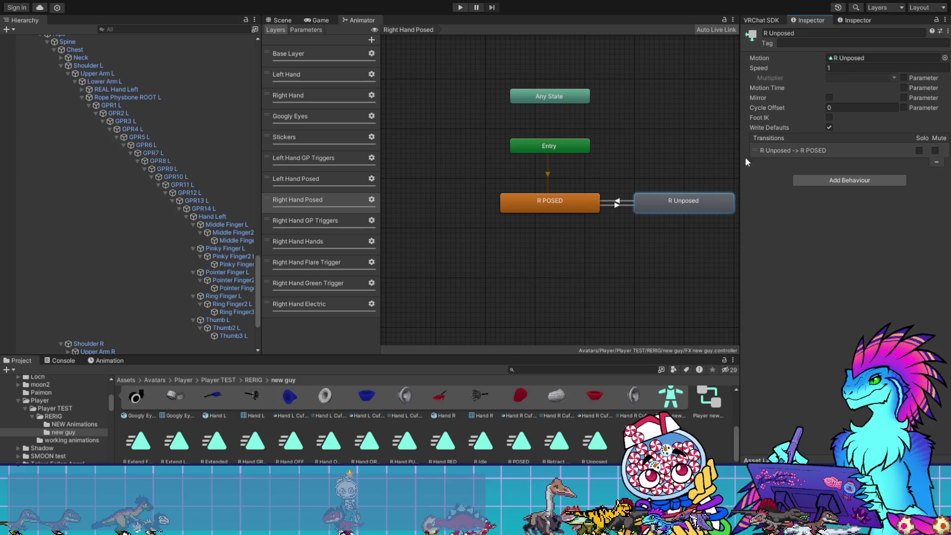
- Switch both Right Hand Posed transition conditions from L Posed to R Posed
left_click(619, 206)
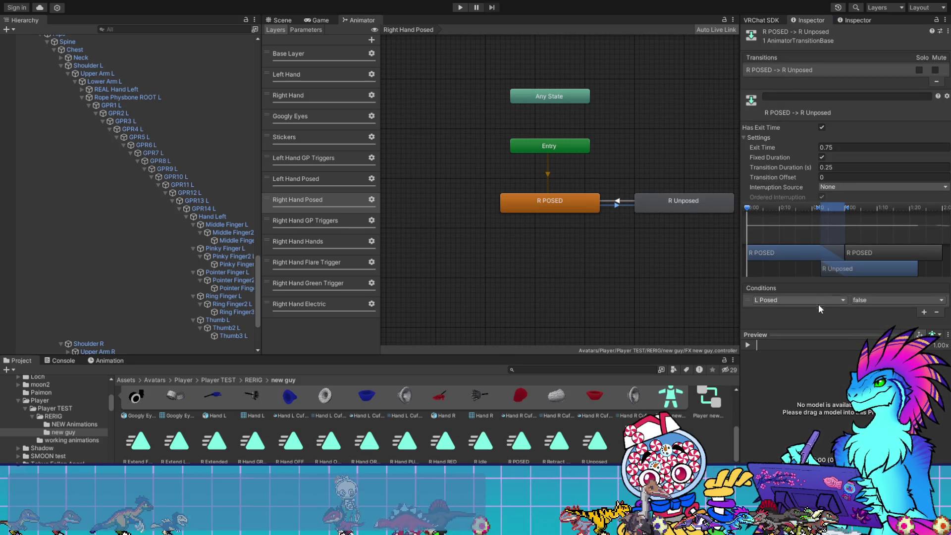
left_click(797, 299)
left_click(896, 299)
left_click(907, 307)
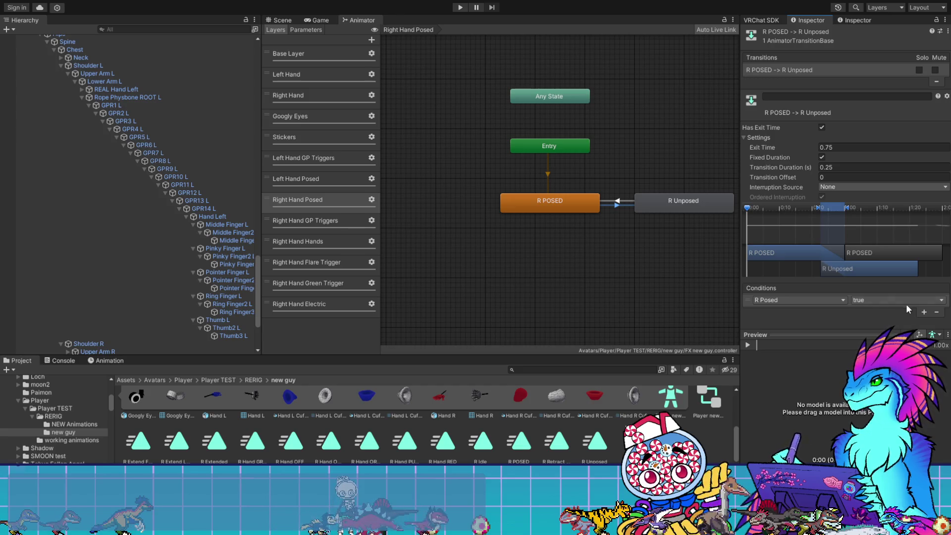
left_click(626, 201)
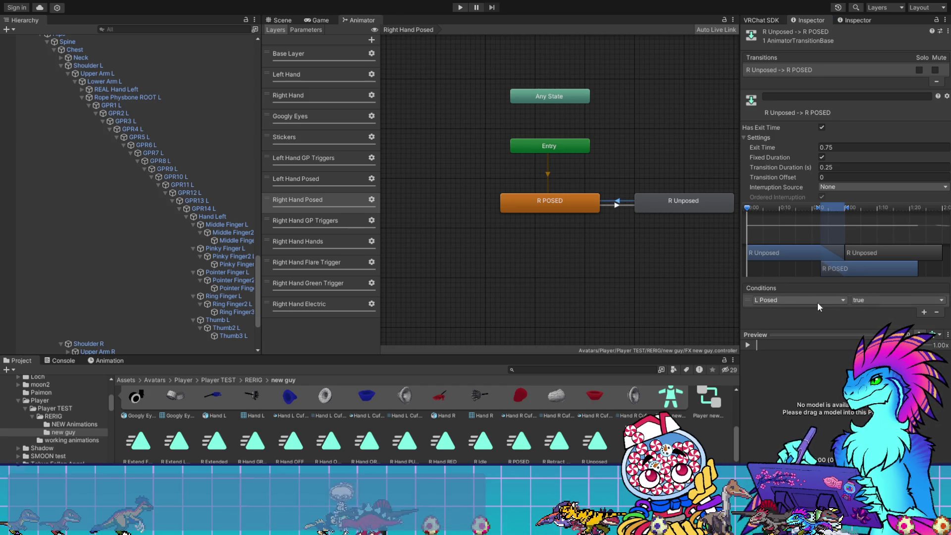
left_click(797, 299)
left_click(727, 264)
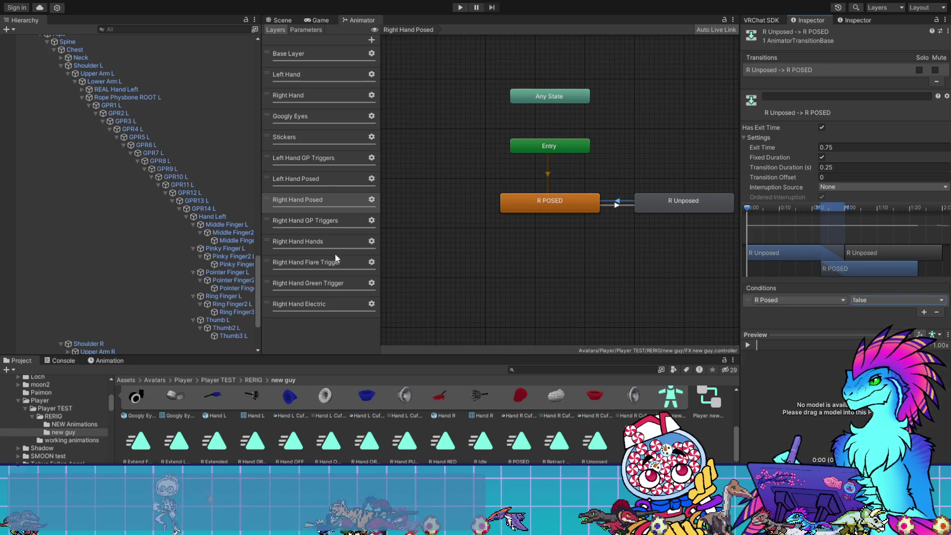
- Review the L Posed conditions on both Left Hand Posed transitions
left_click(322, 181)
left_click(621, 216)
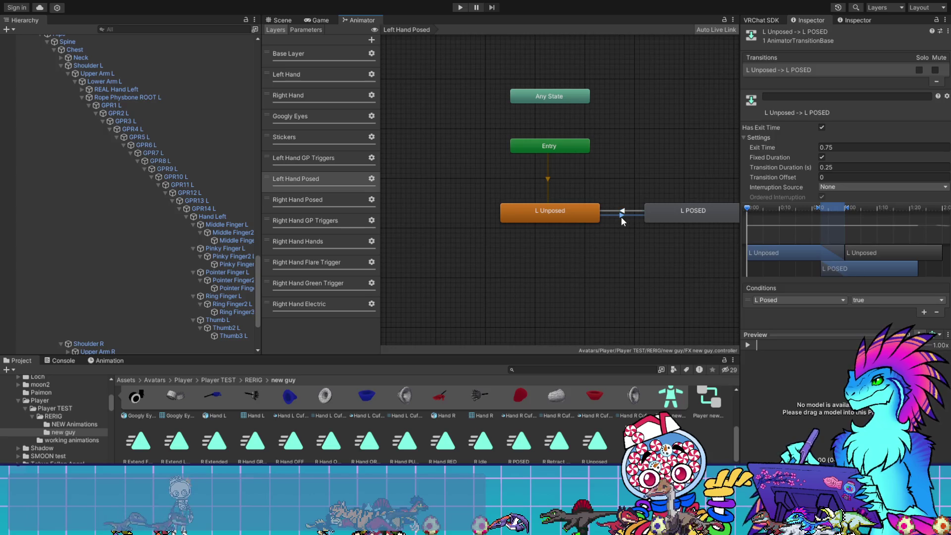
left_click(622, 210)
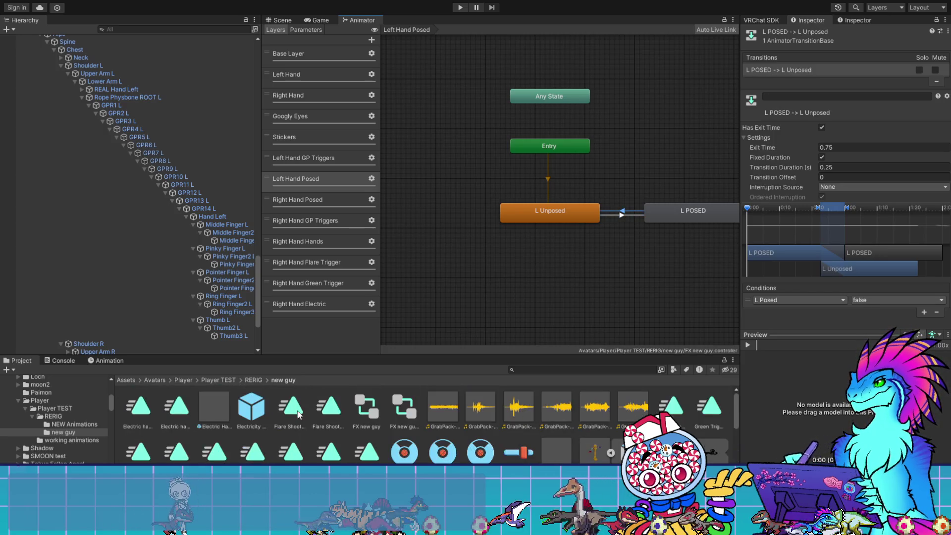
scroll(412, 393, "down", 2)
- Make M Hand 1's L Posed control a Toggle driven by the L Posed parameter
left_click(405, 448)
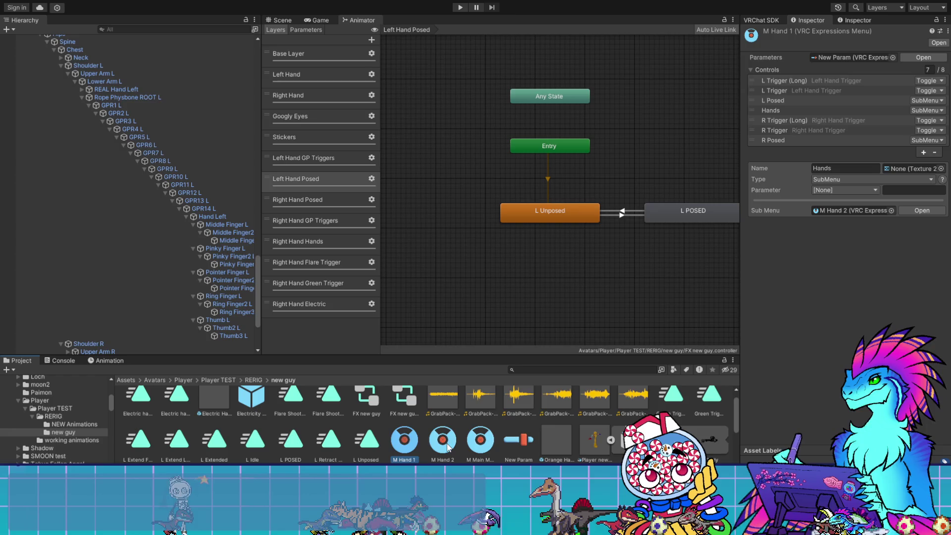
left_click(443, 446)
left_click(477, 445)
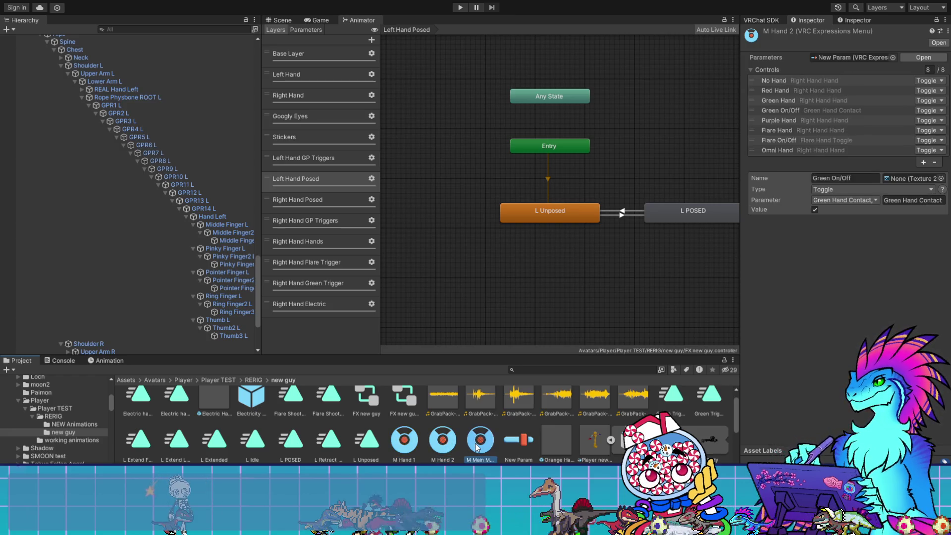
left_click(404, 441)
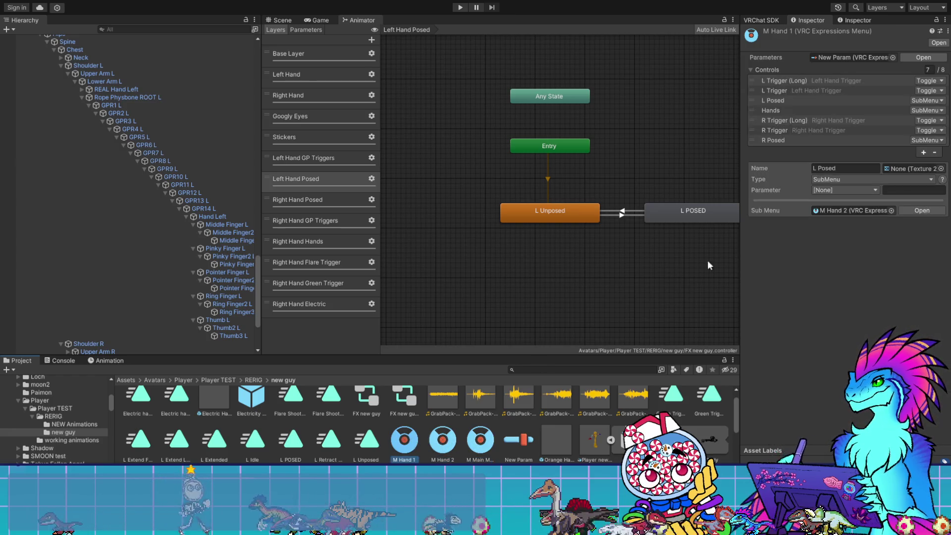
left_click(780, 101)
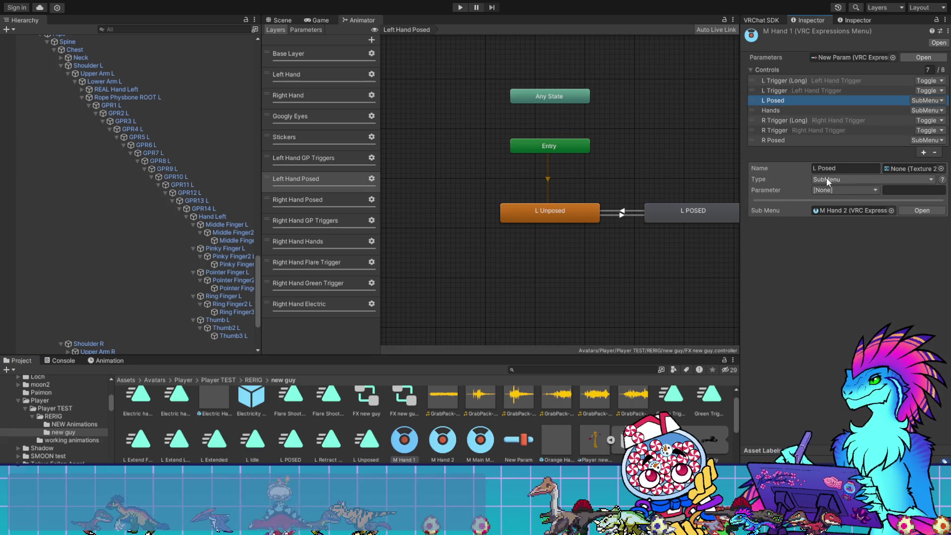
left_click(867, 180)
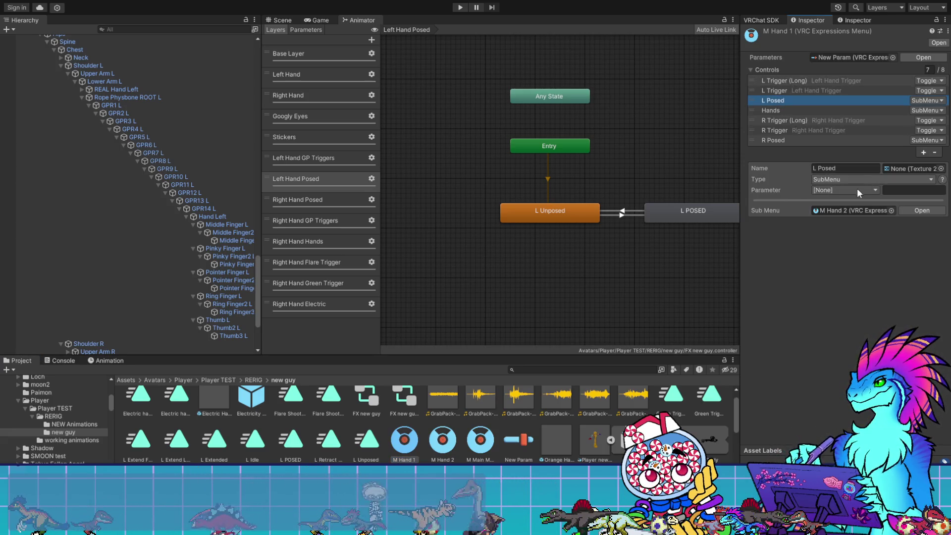
left_click(851, 195)
left_click(847, 189)
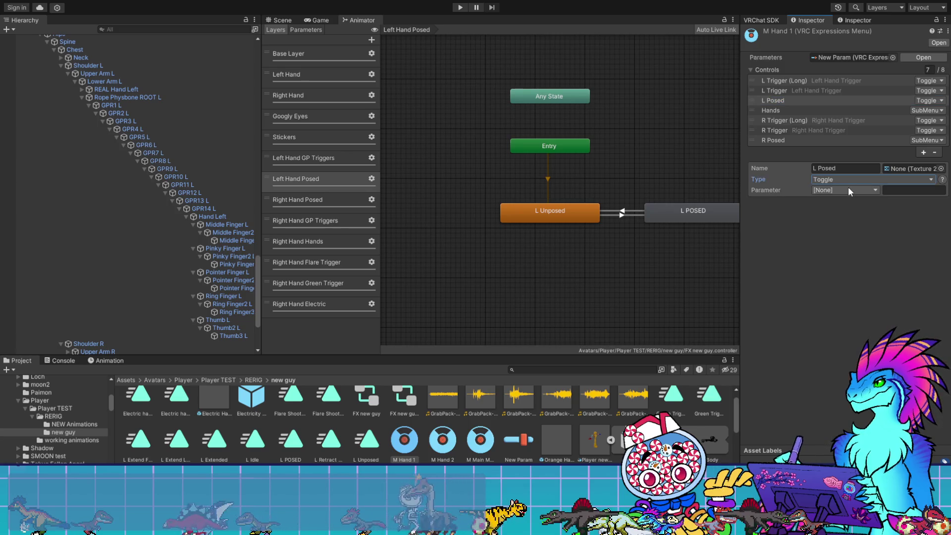
left_click(838, 319)
- Change the R Posed control's type from SubMenu to Toggle
left_click(792, 141)
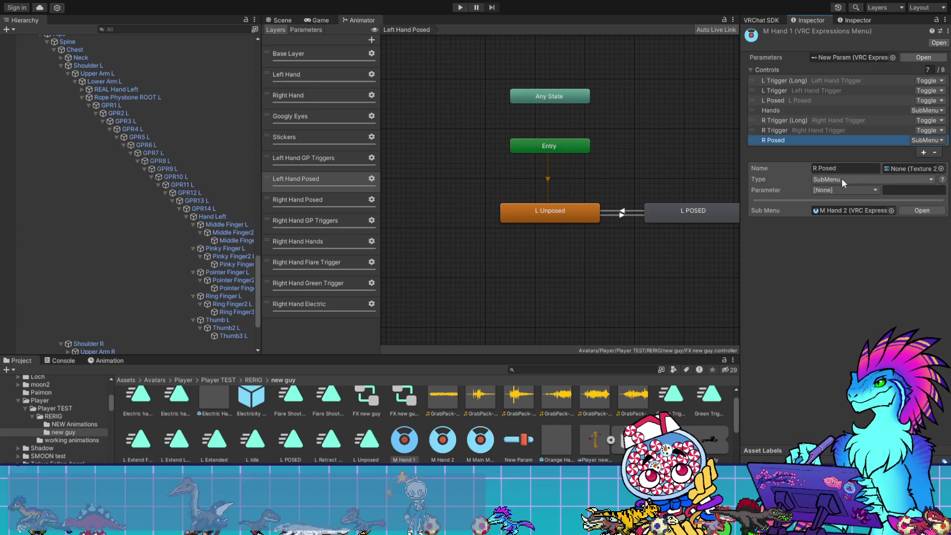
left_click(842, 180)
left_click(841, 200)
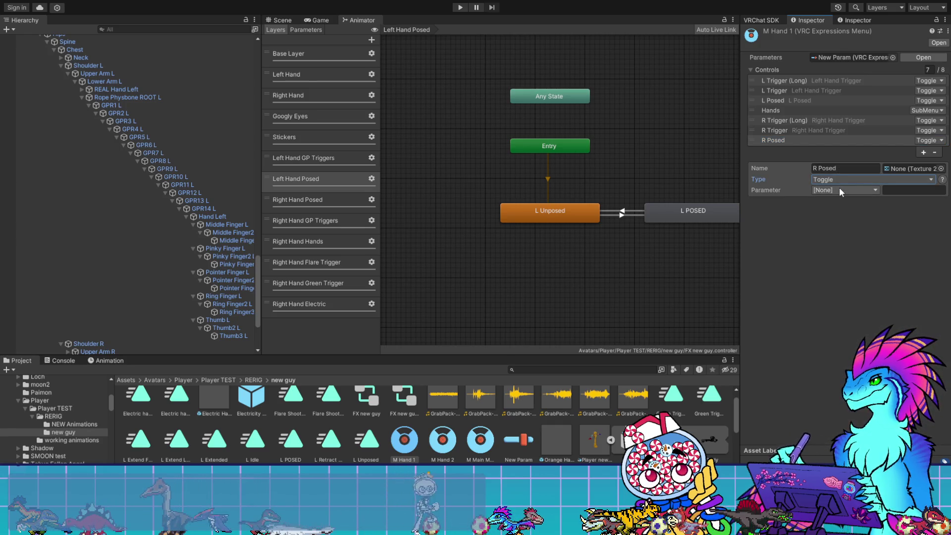
left_click(316, 32)
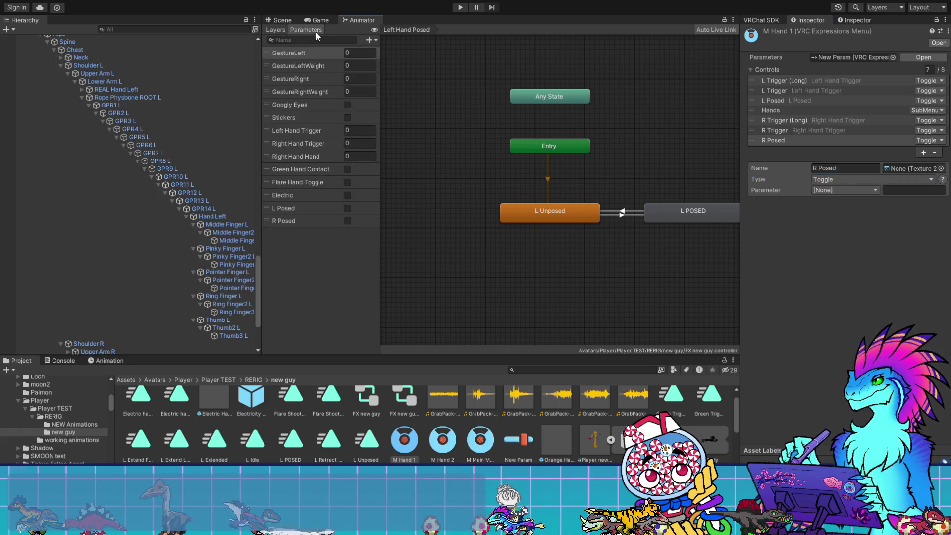
- Add an R Posed bool to the New Param expression parameters, making 12 parameters
left_click(513, 445)
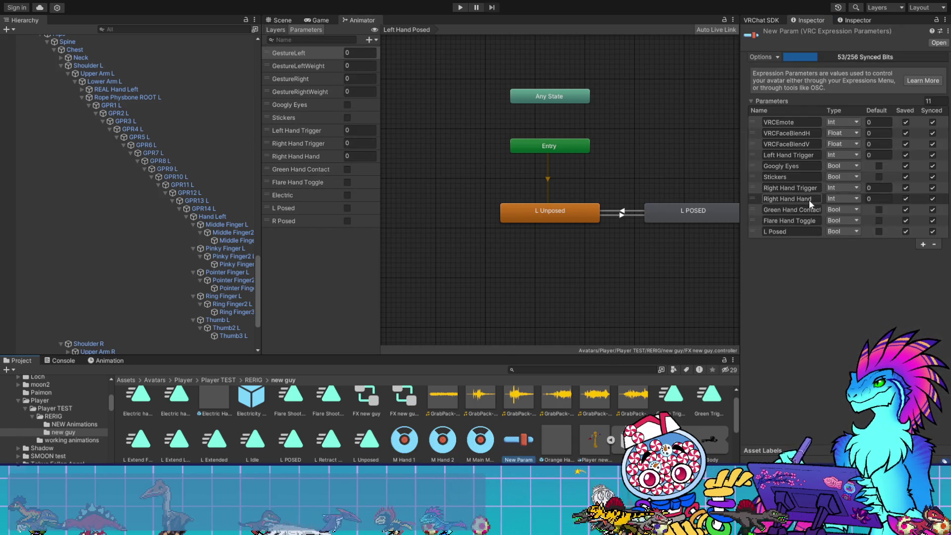
left_click(923, 244)
left_click(764, 242)
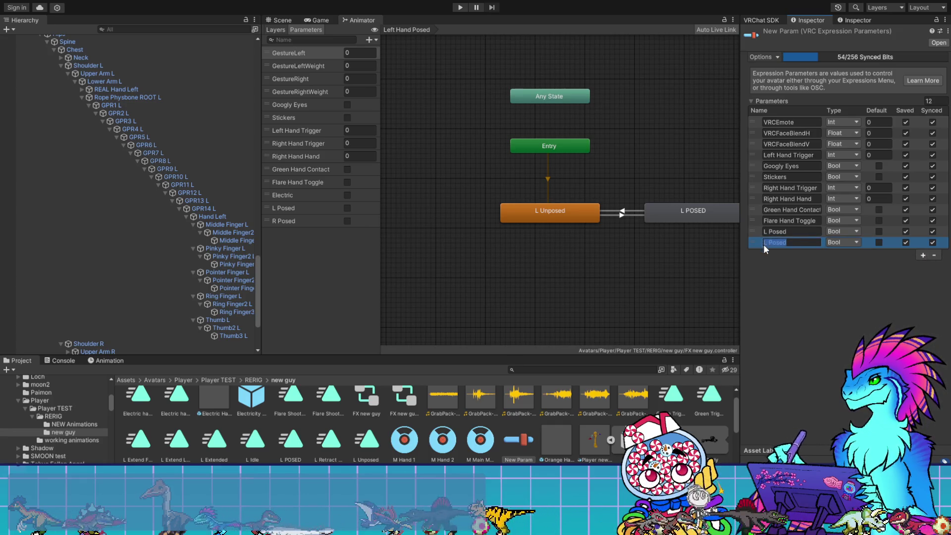
key("Delete")
type("R")
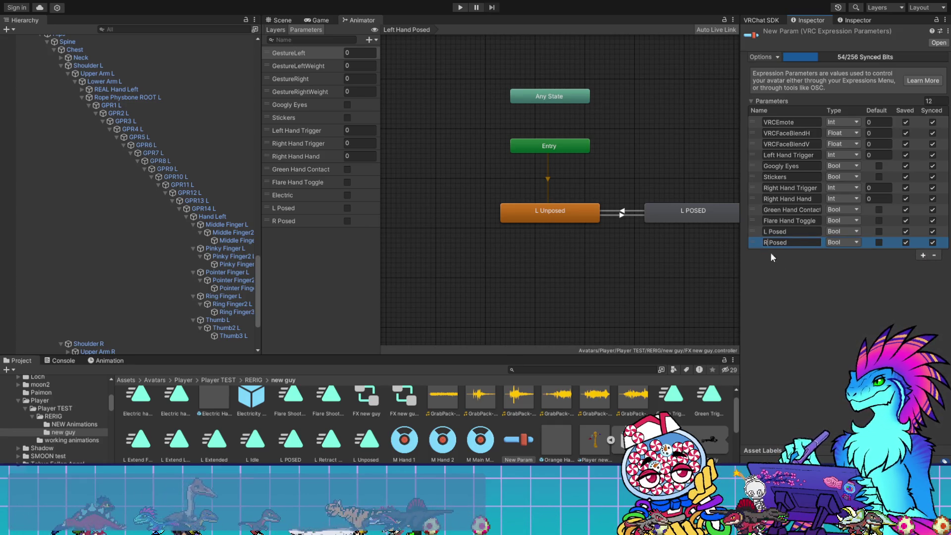
key("Return")
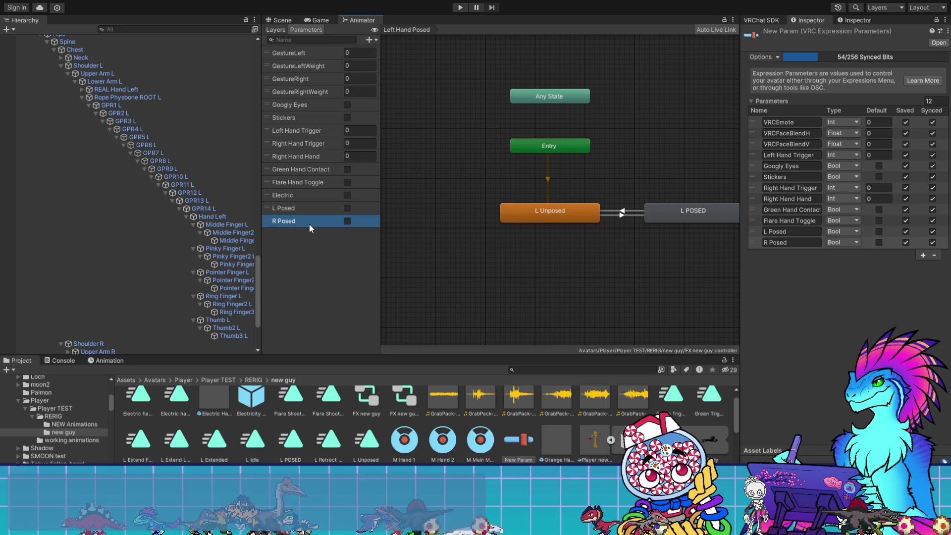
left_click(276, 30)
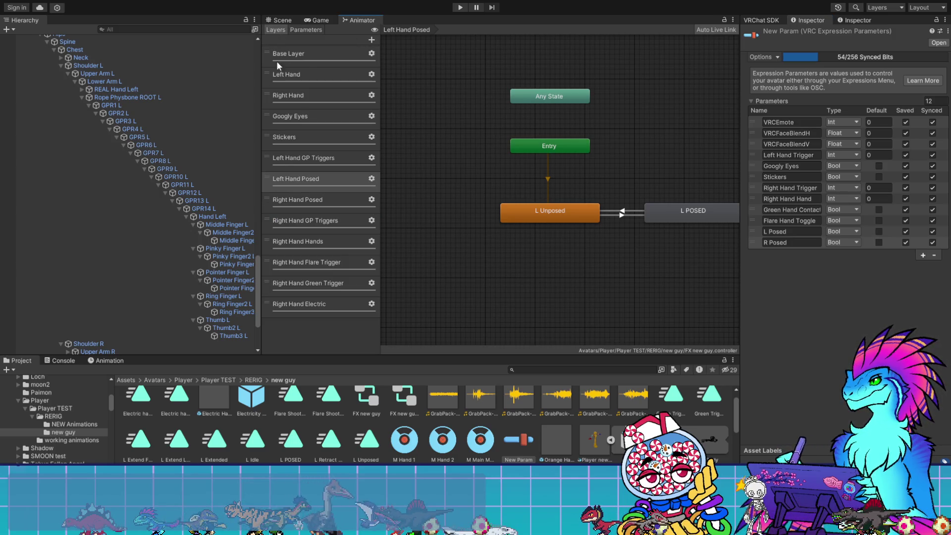
left_click(296, 207)
- Set the M Hand 1 menu's R Posed toggle parameter to the R Posed bool
left_click(616, 204)
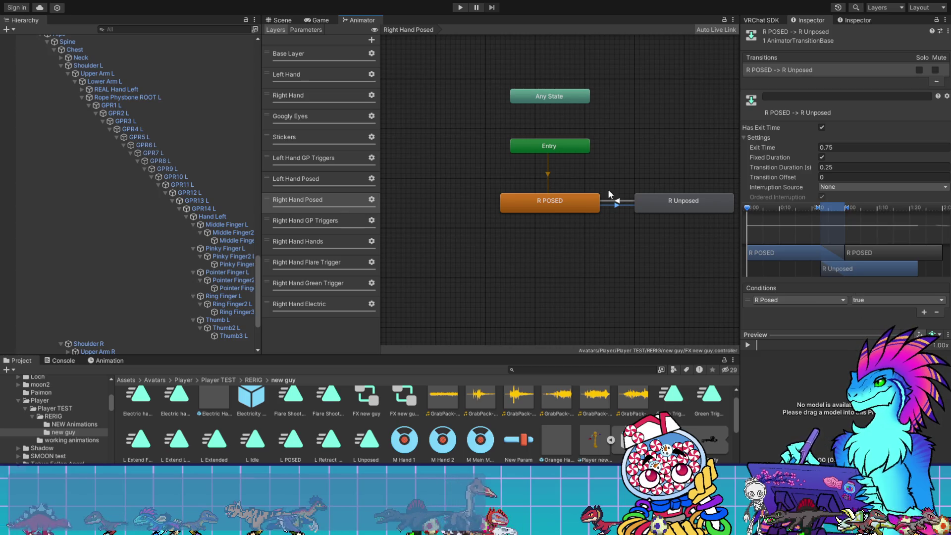
left_click(615, 201)
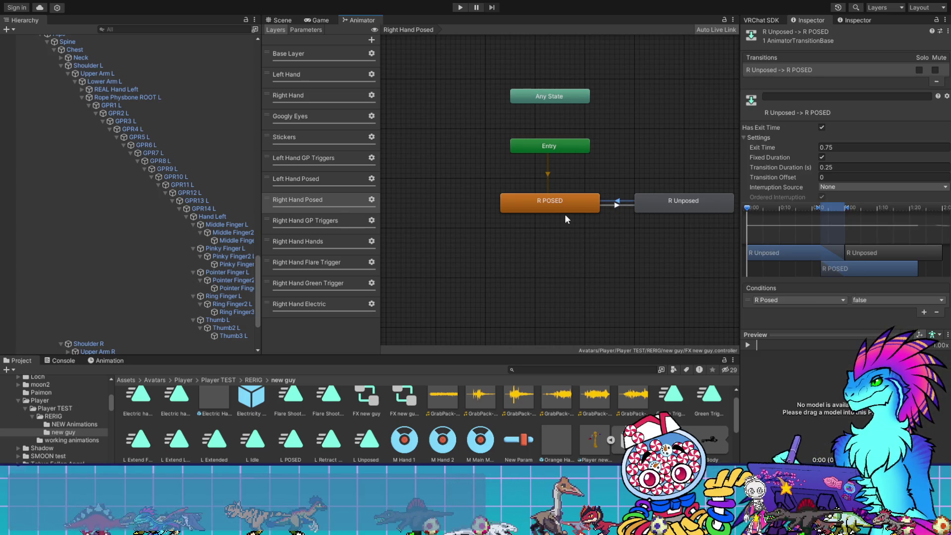
left_click(480, 440)
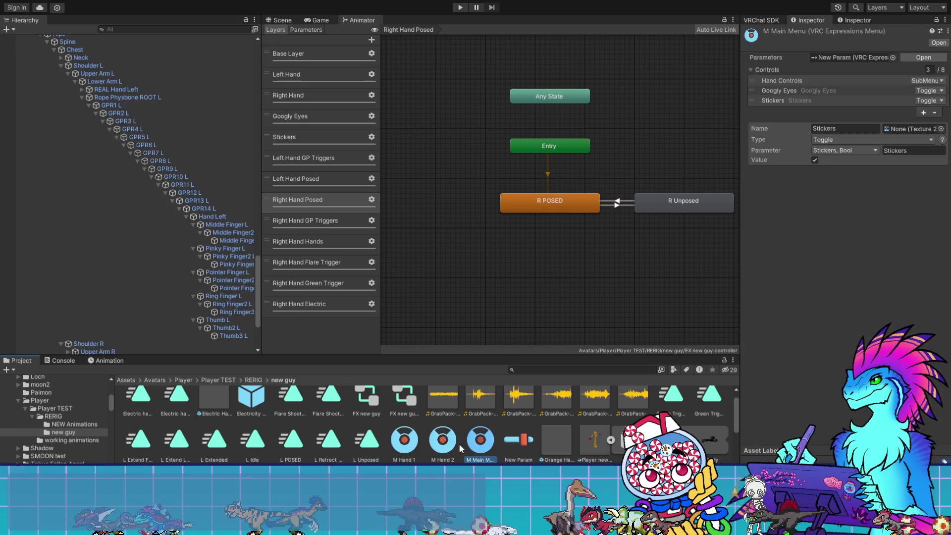
left_click(443, 438)
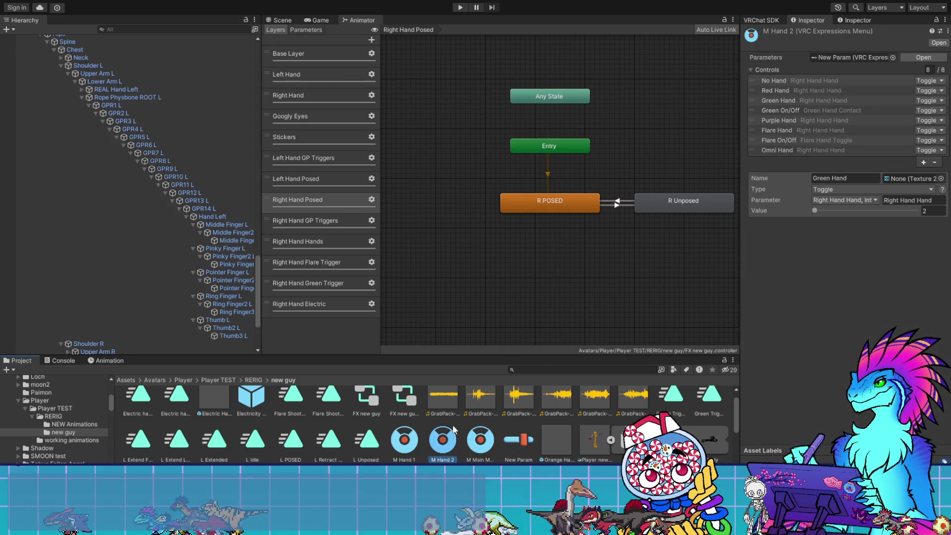
left_click(405, 439)
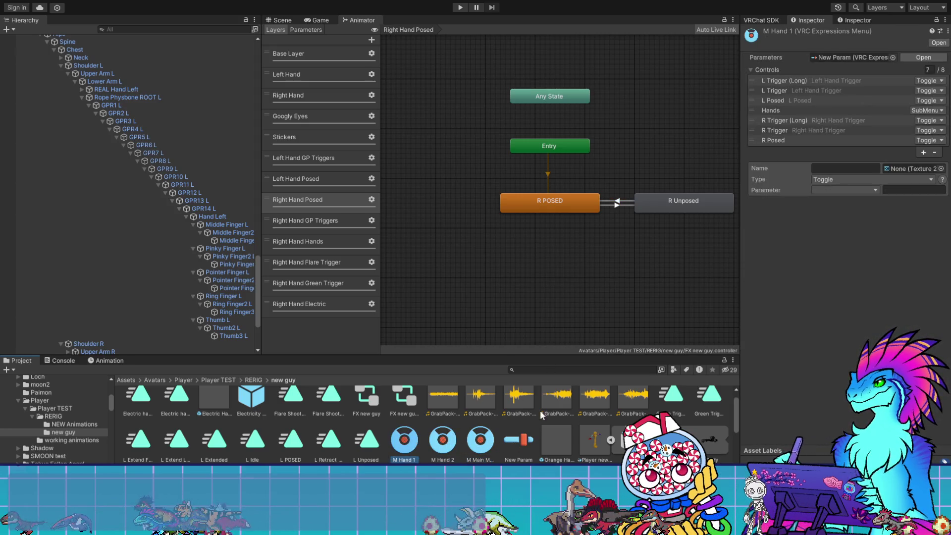
left_click(794, 141)
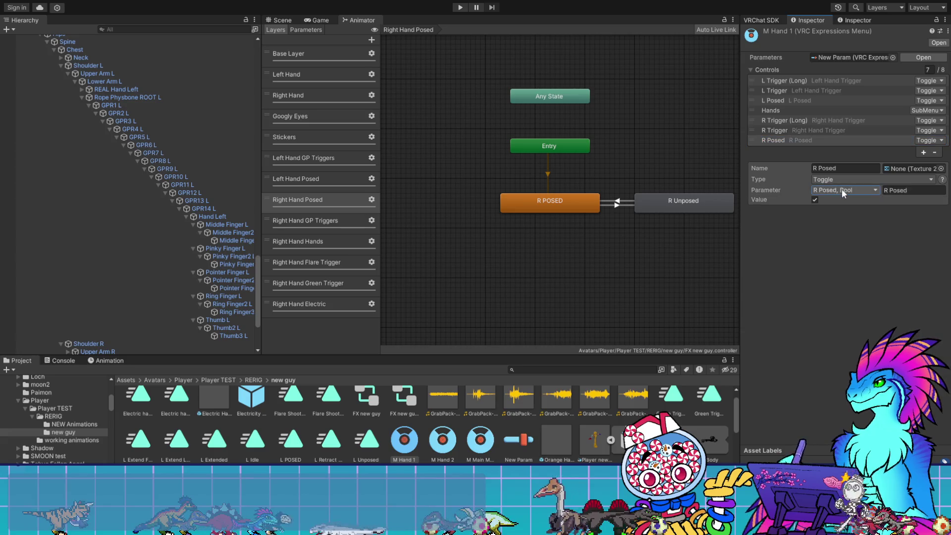
left_click(822, 112)
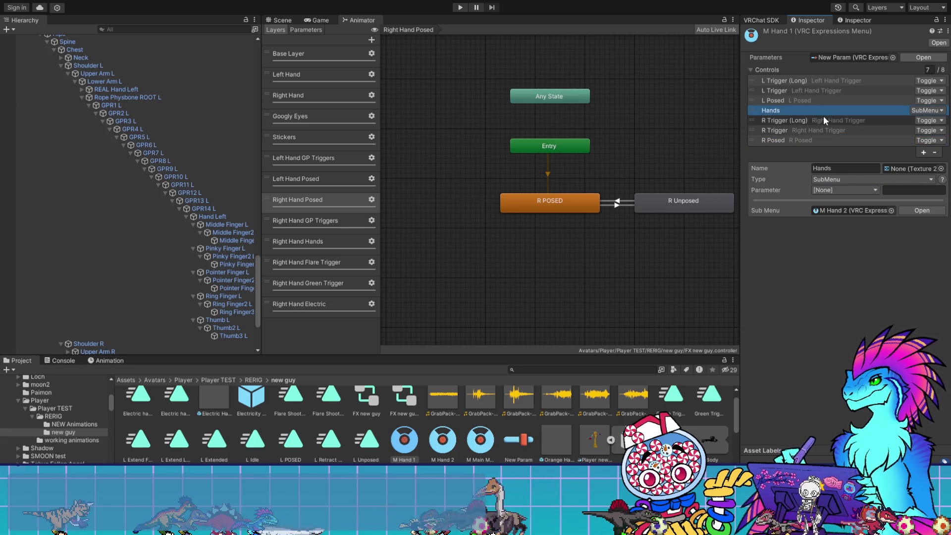
left_click(827, 143)
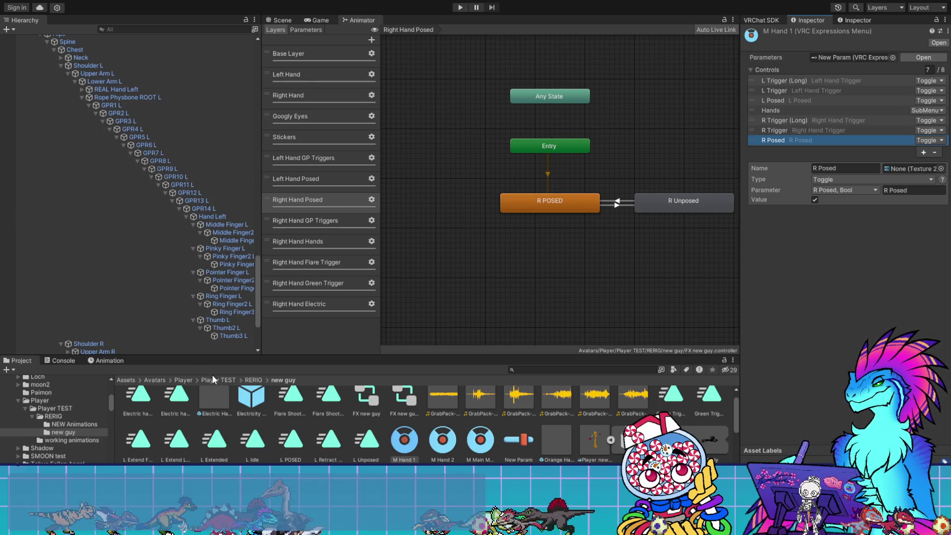
scroll(99, 210, "up", 10)
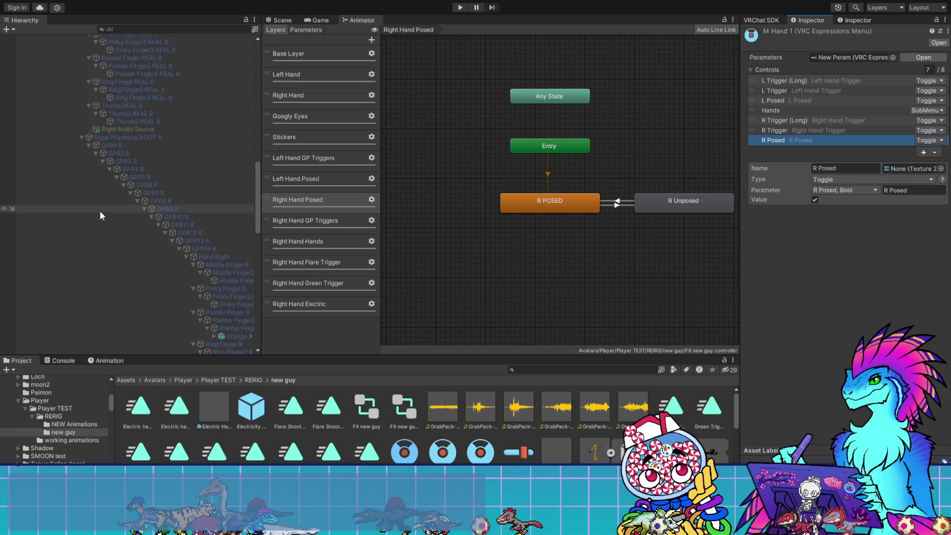
- Enter play mode via GestureManager, toggle R Posed from the hand submenu, then stop play mode
scroll(99, 209, "up", 10)
left_click(99, 58)
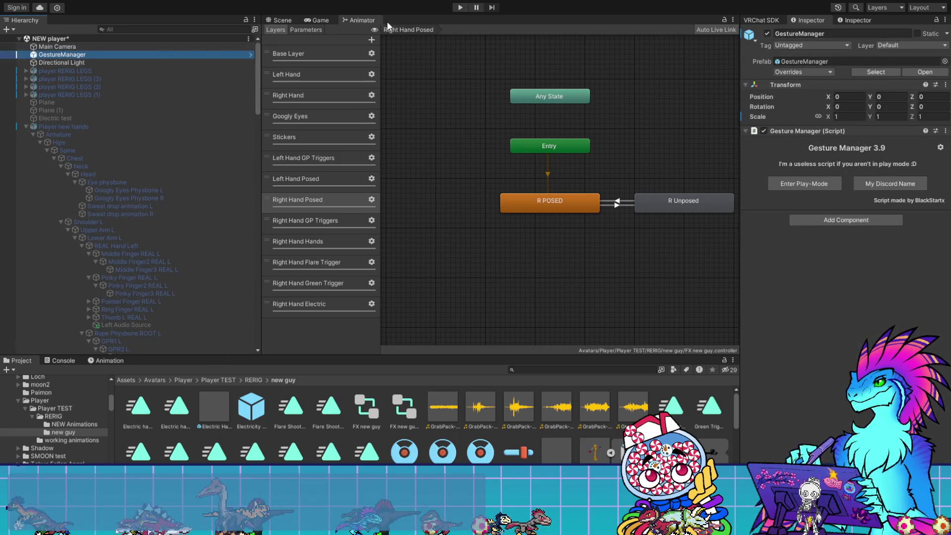
left_click(287, 19)
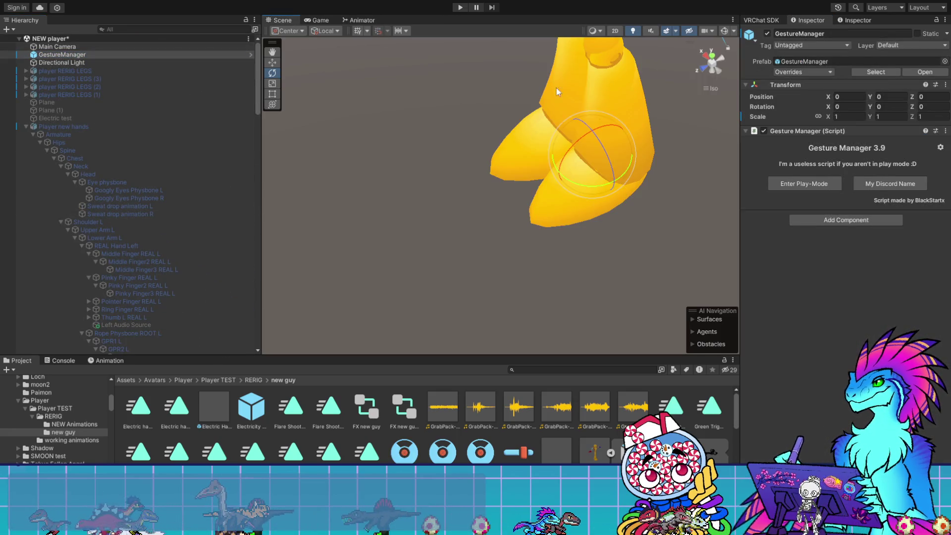
left_click(813, 183)
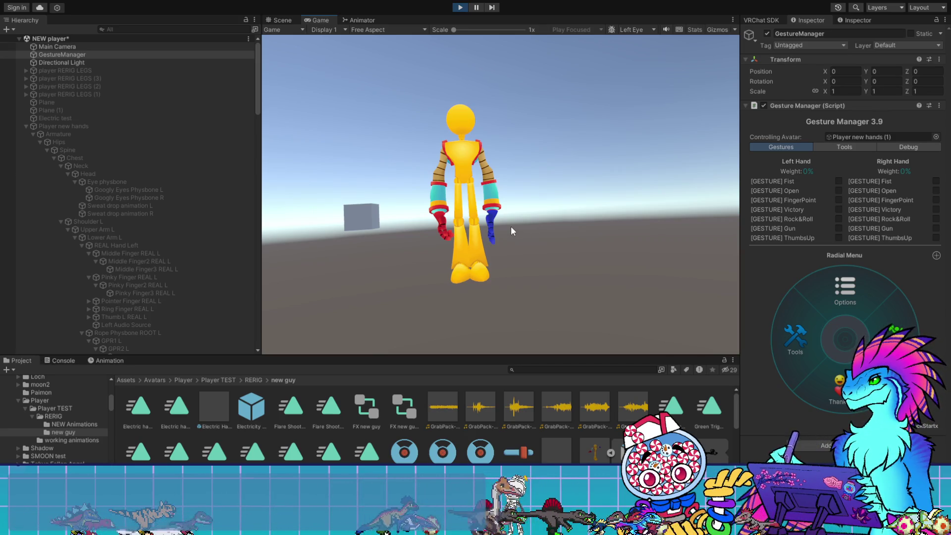
left_click(841, 360)
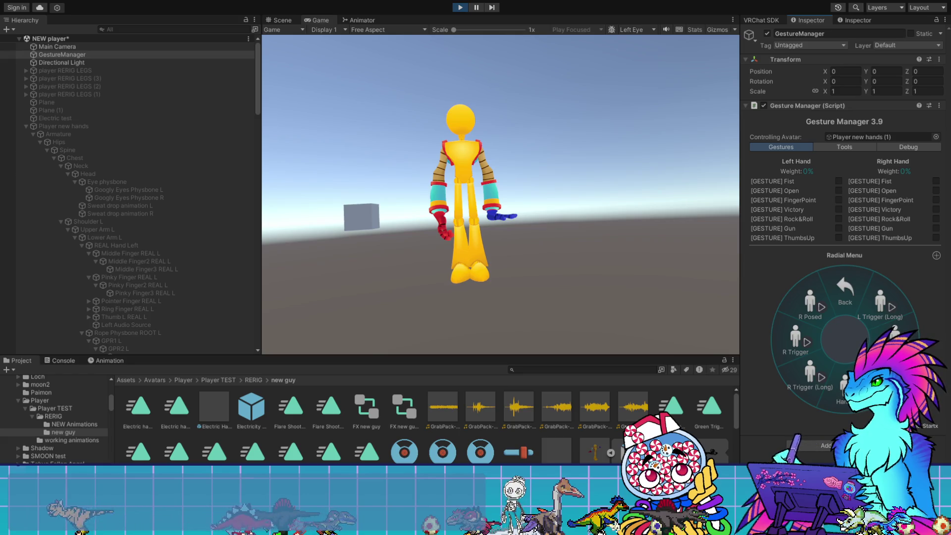
key("ctrl+p")
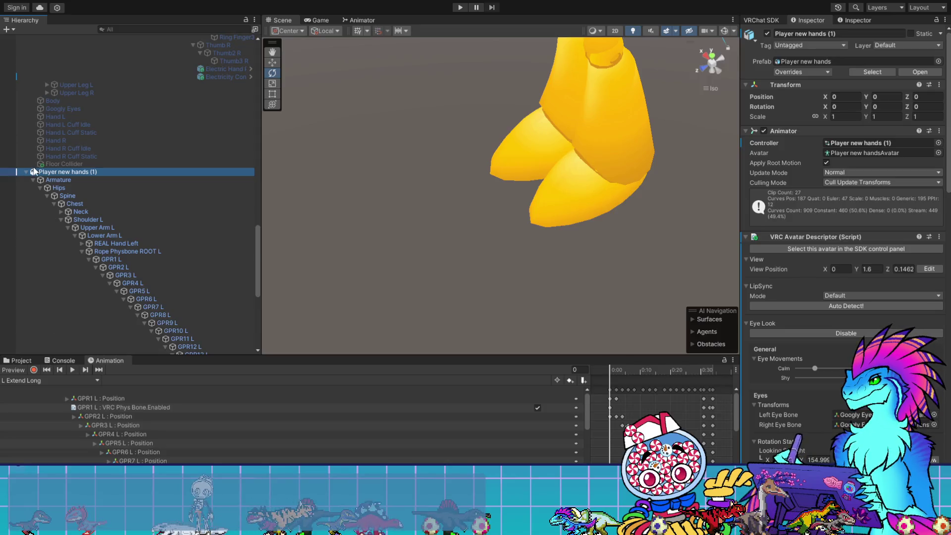
- Preview the L Unposed animation clip and select the Shoulder L bone
left_click(50, 380)
left_click(60, 401)
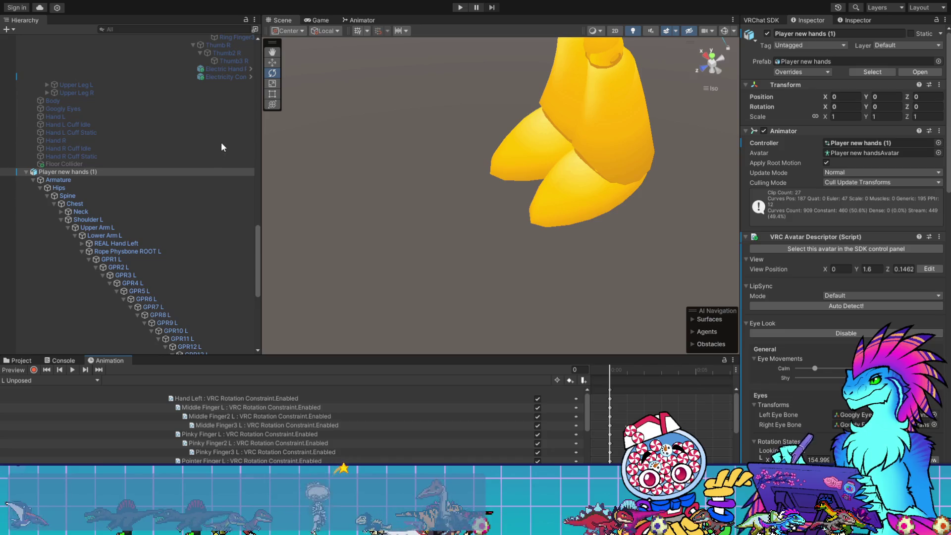
left_click(210, 222)
scroll(143, 222, "up", 5)
- Review the Ring Finger R, Pointer Finger R and left finger constraints, ending on Middle Finger2 L
left_click(234, 170)
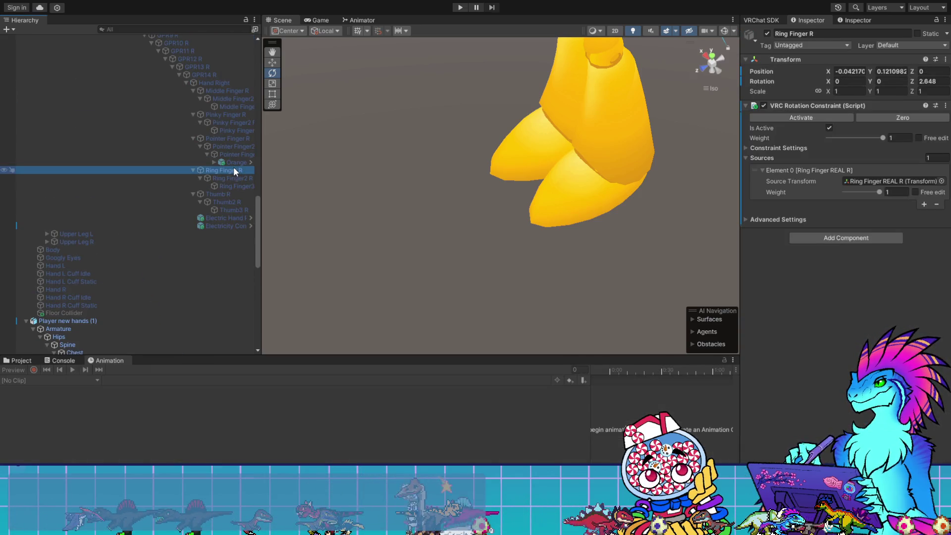
left_click(233, 138)
scroll(228, 198, "down", 10)
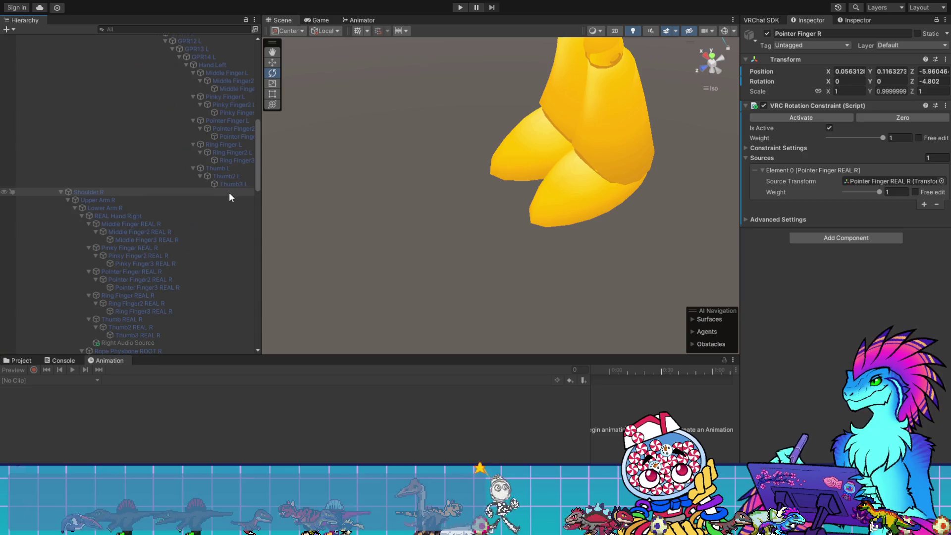
left_click(231, 136)
left_click(227, 89)
left_click(227, 81)
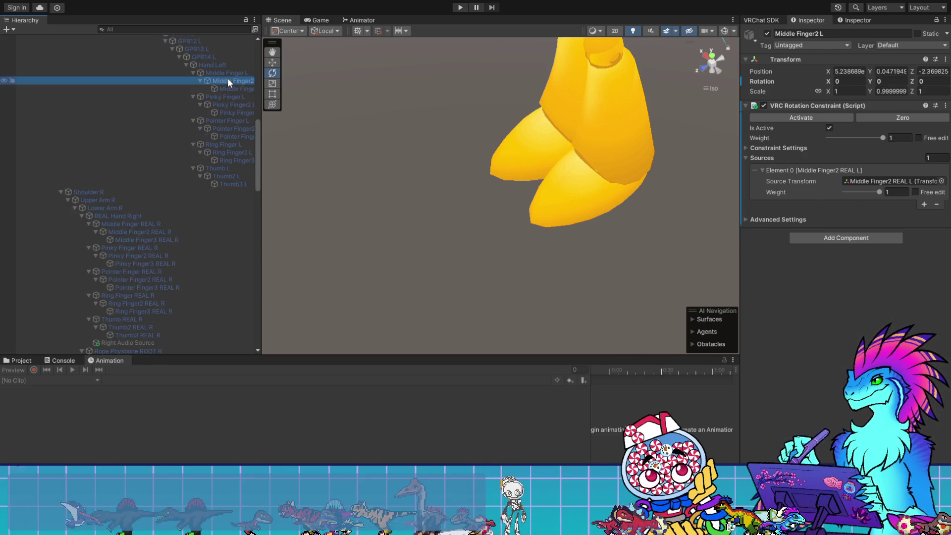
scroll(227, 81, "up", 2)
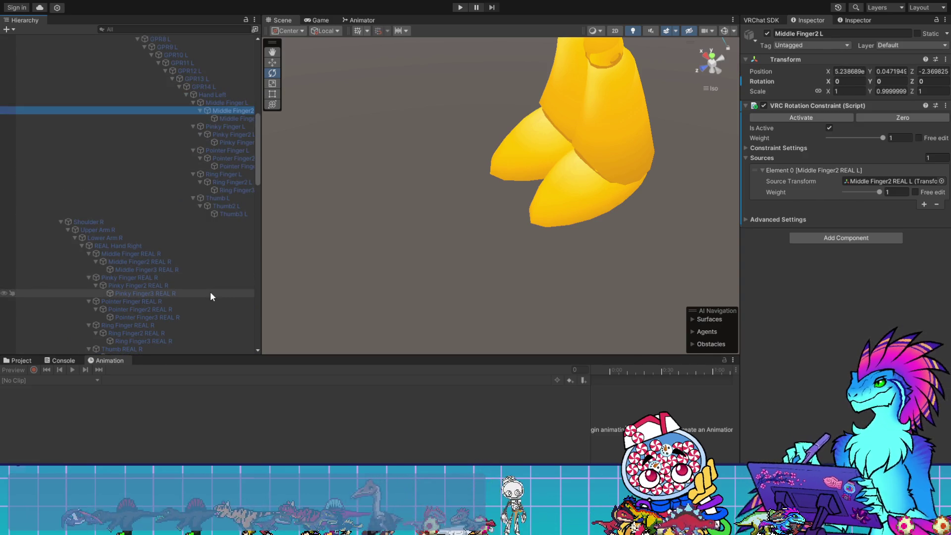
scroll(162, 324, "down", 10)
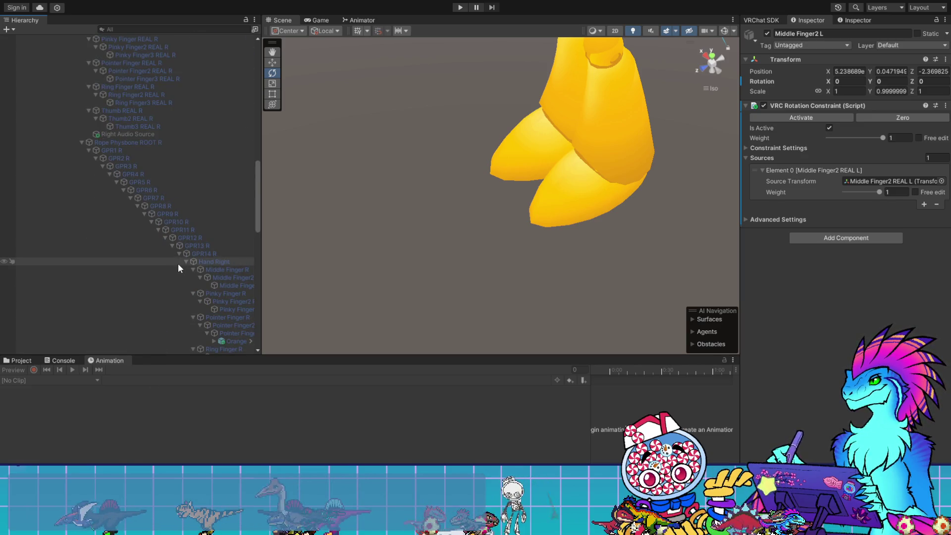
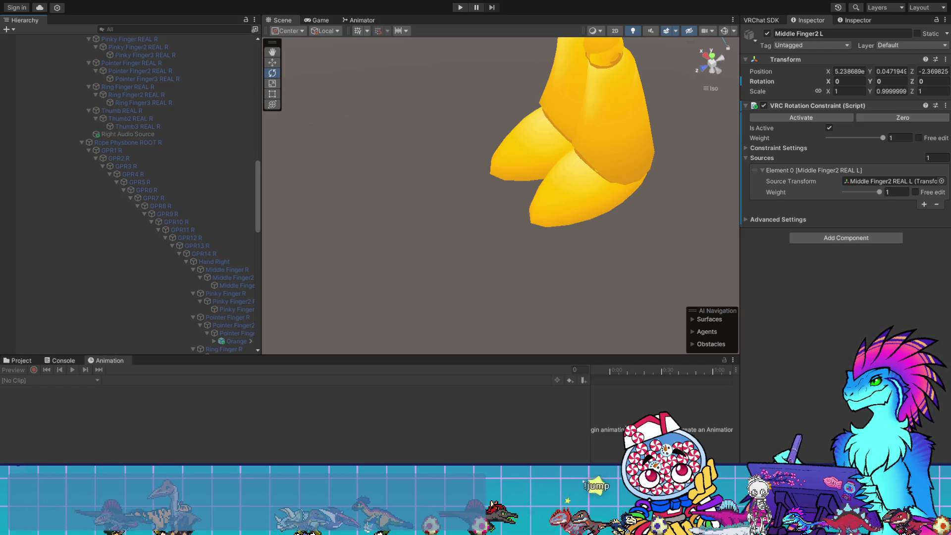
- Select the GestureManager object and enter Gesture Manager play mode to test the avatar
scroll(181, 313, "down", 10)
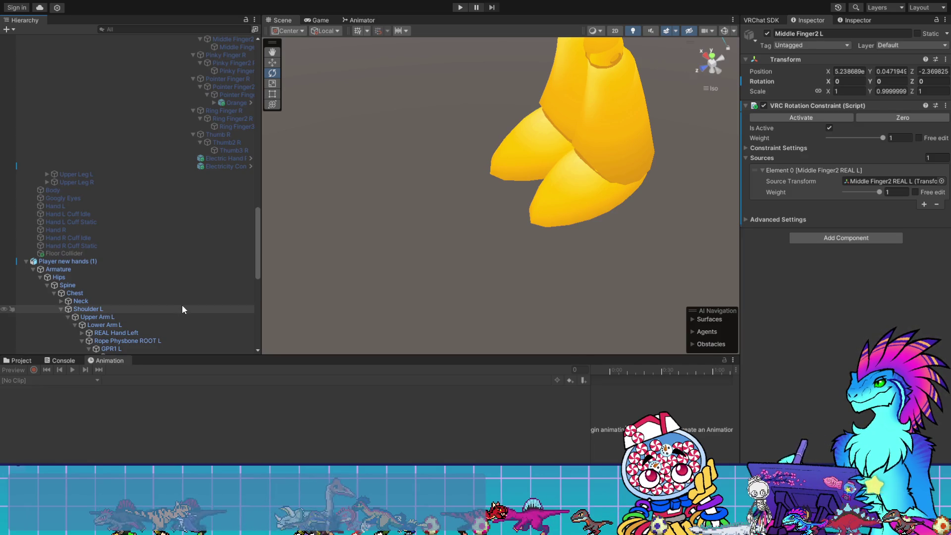
scroll(183, 303, "up", 20)
scroll(140, 256, "up", 3)
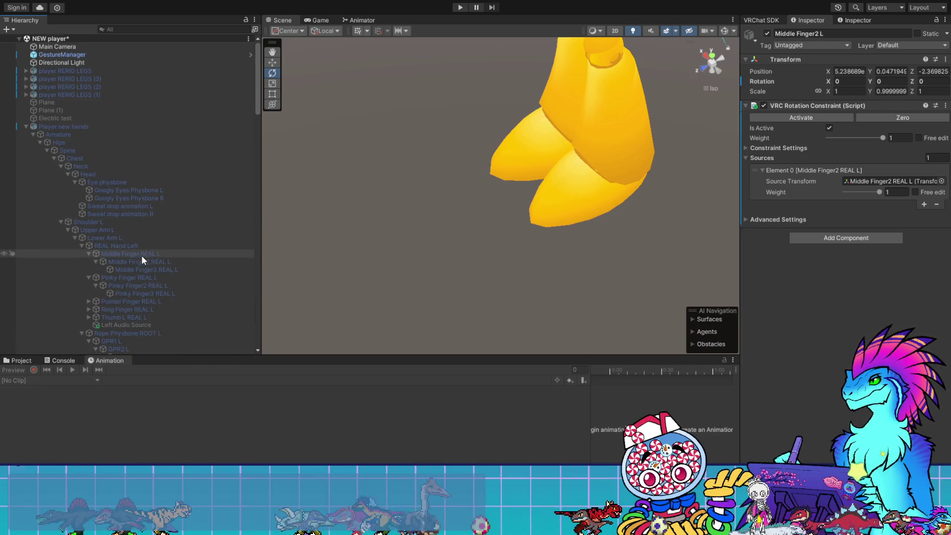
left_click(53, 54)
left_click(796, 179)
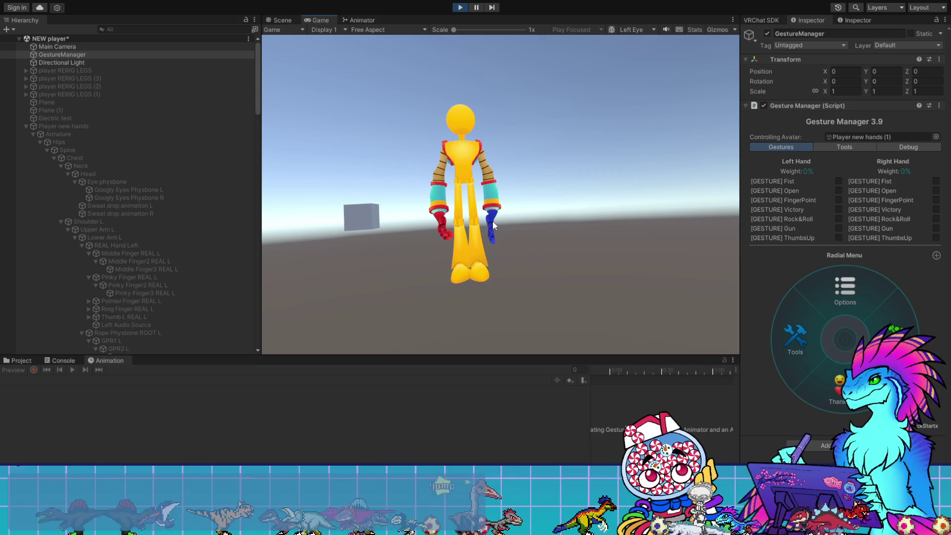
- Inspect the Pointer Finger L rotation constraint
scroll(220, 208, "down", 10)
scroll(217, 206, "up", 10)
scroll(223, 220, "down", 5)
left_click(229, 218)
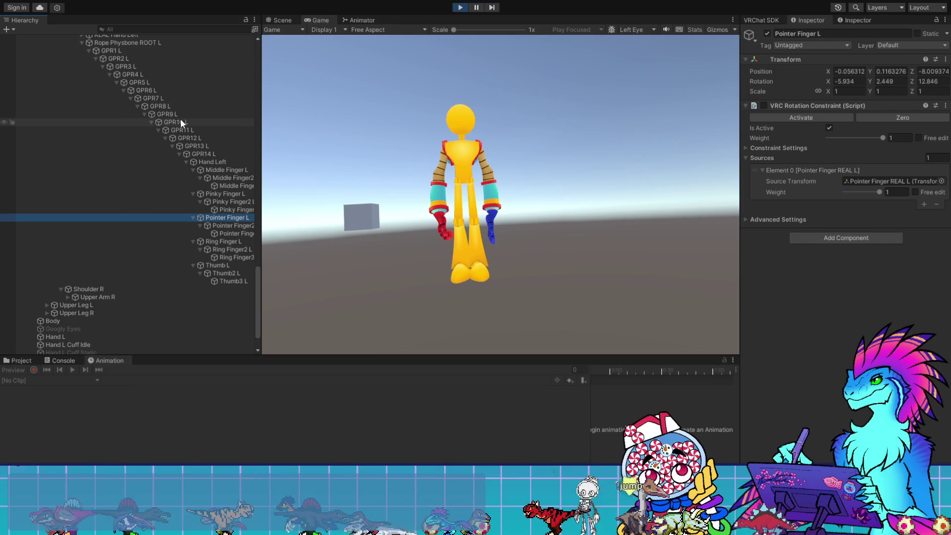
scroll(193, 134, "up", 3)
scroll(191, 135, "up", 10)
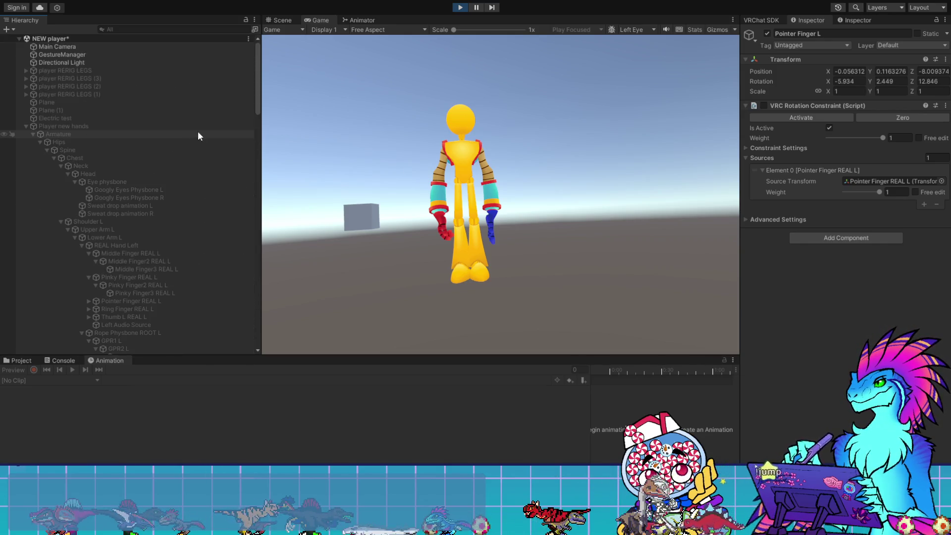
- Open the Hand Controls submenu from the main expression menu, then view the Left Hand Posed animator layer
left_click(66, 56)
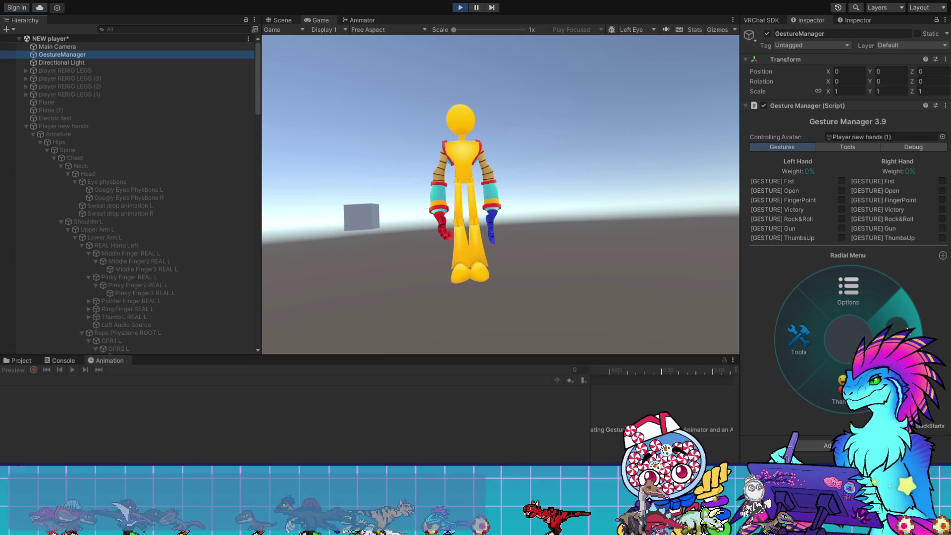
left_click(915, 317)
left_click(822, 381)
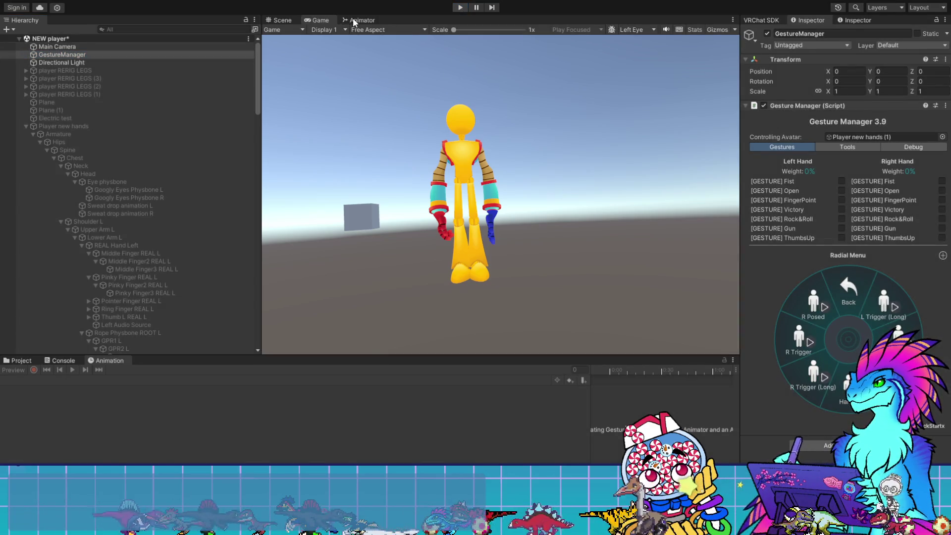
left_click(353, 20)
left_click(507, 180)
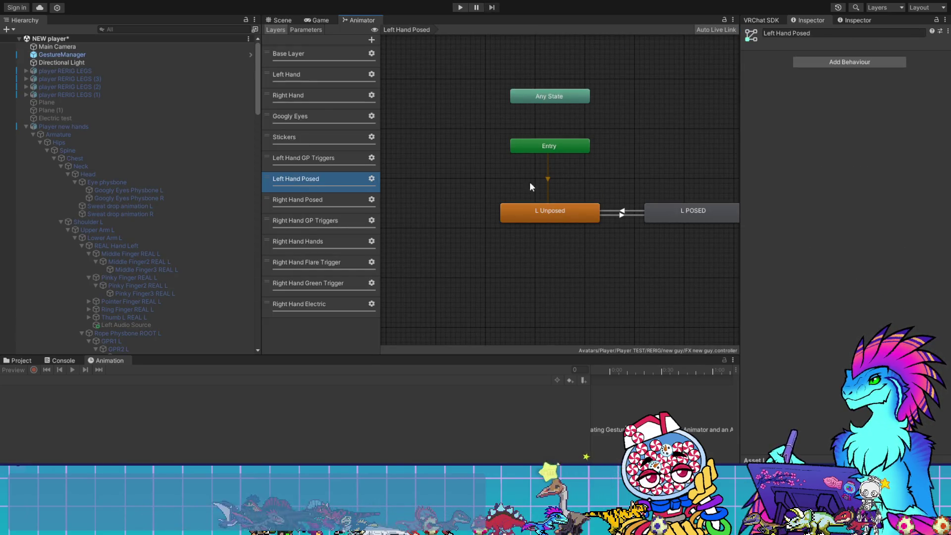
- Inspect the L Unposed and L POSED states, then the Right Hand Hands layer's R No Hand state
left_click(542, 210)
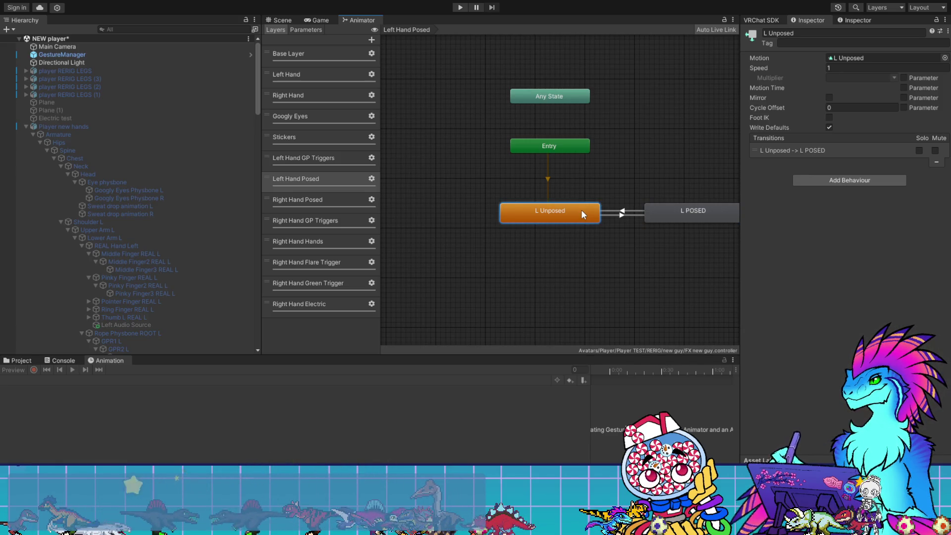
left_click(680, 213)
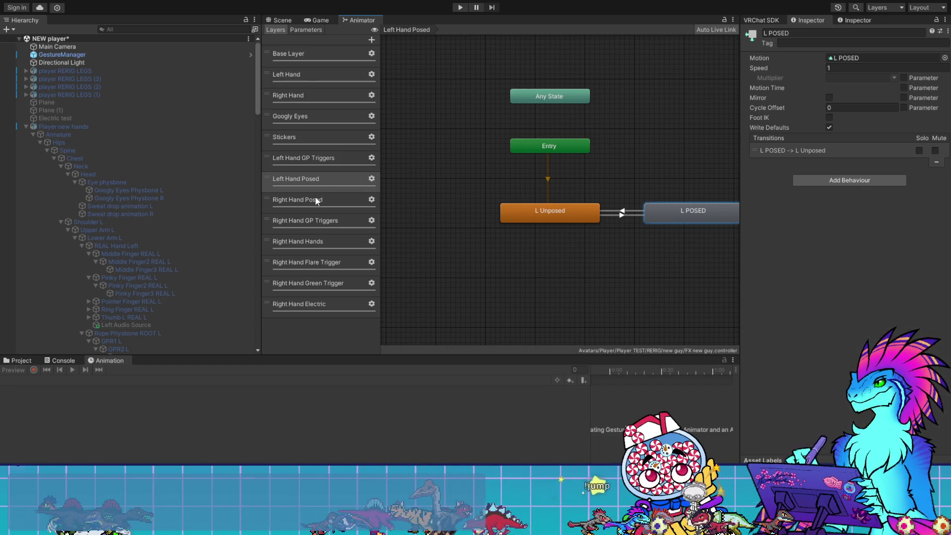
left_click(310, 240)
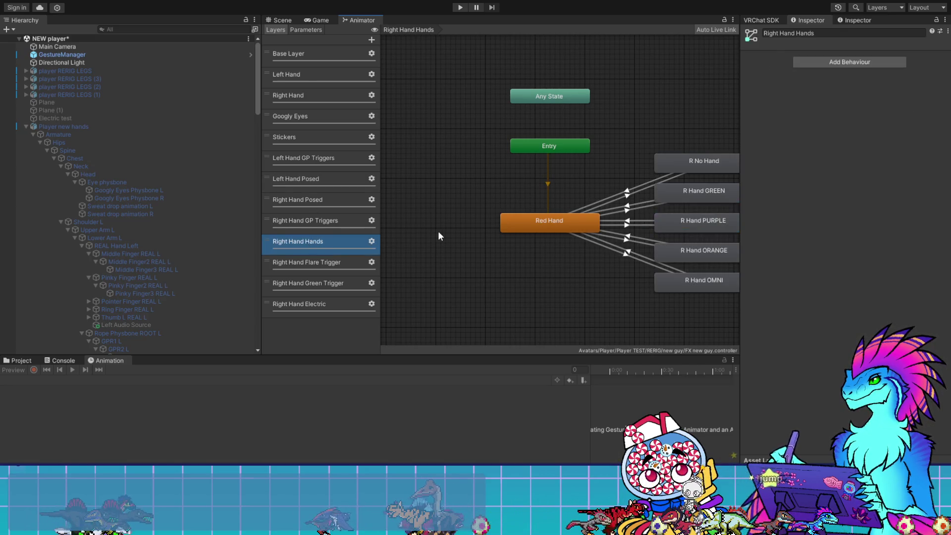
left_click(717, 165)
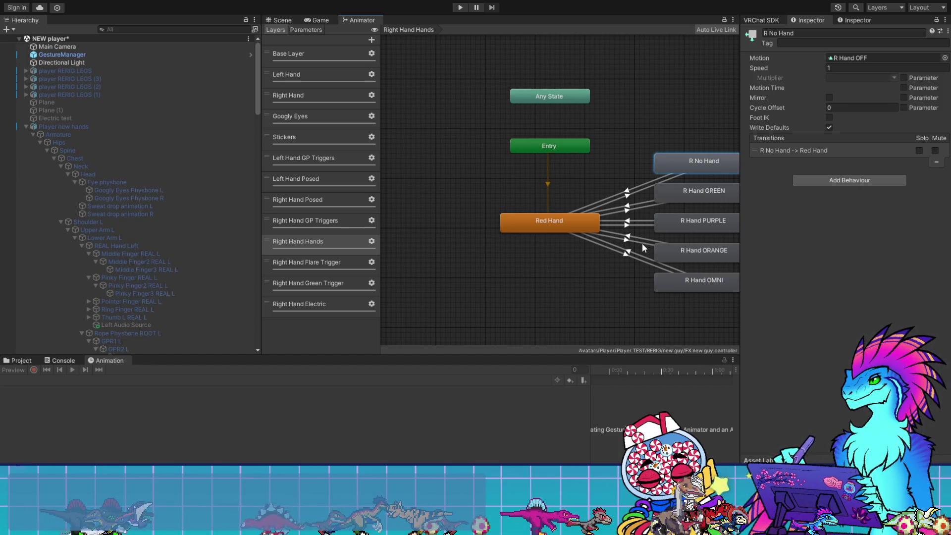
- Compare the Red Hand and R Hand ORANGE transitions in both directions, then show the project assets
left_click(627, 242)
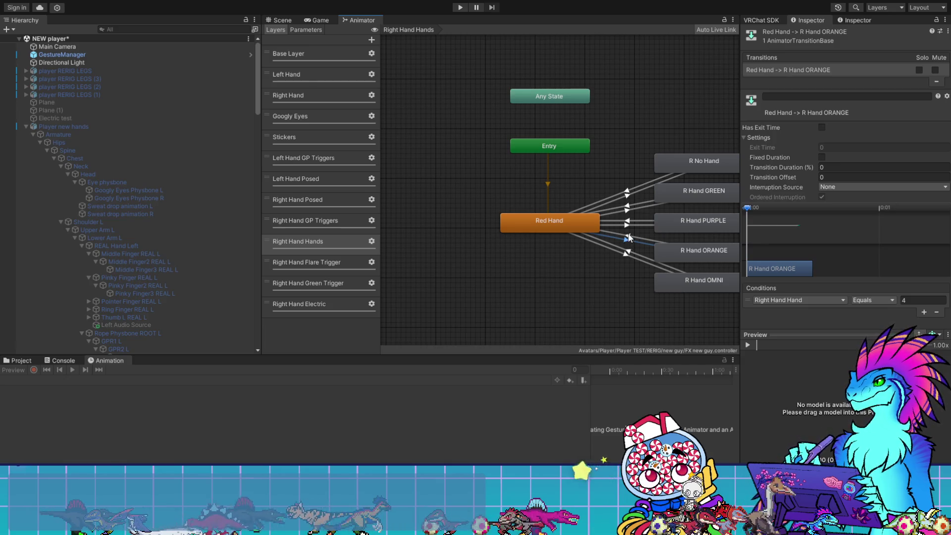
left_click(629, 238)
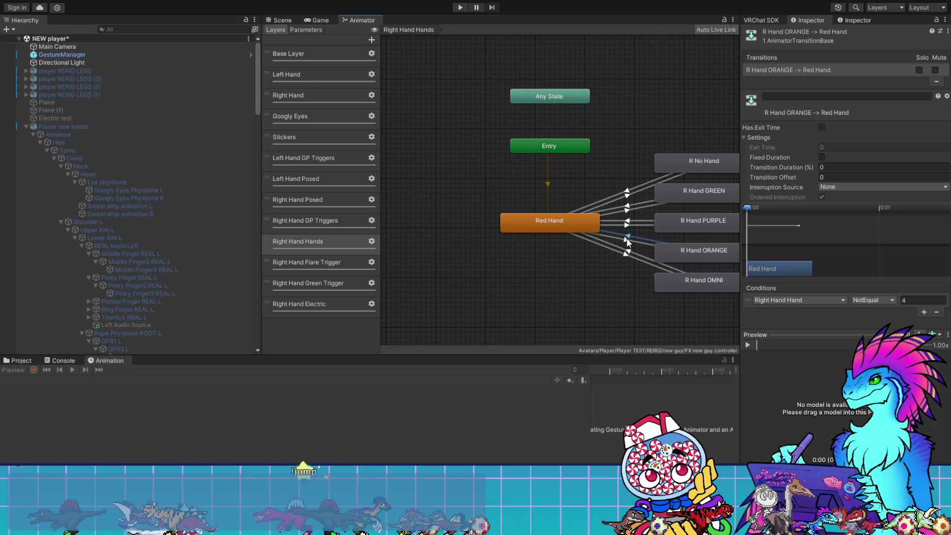
left_click(627, 242)
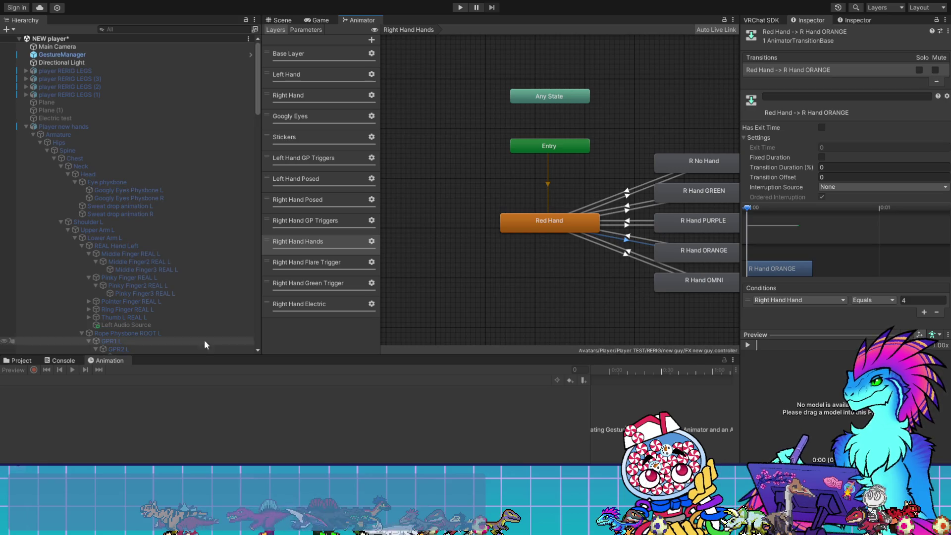
left_click(32, 364)
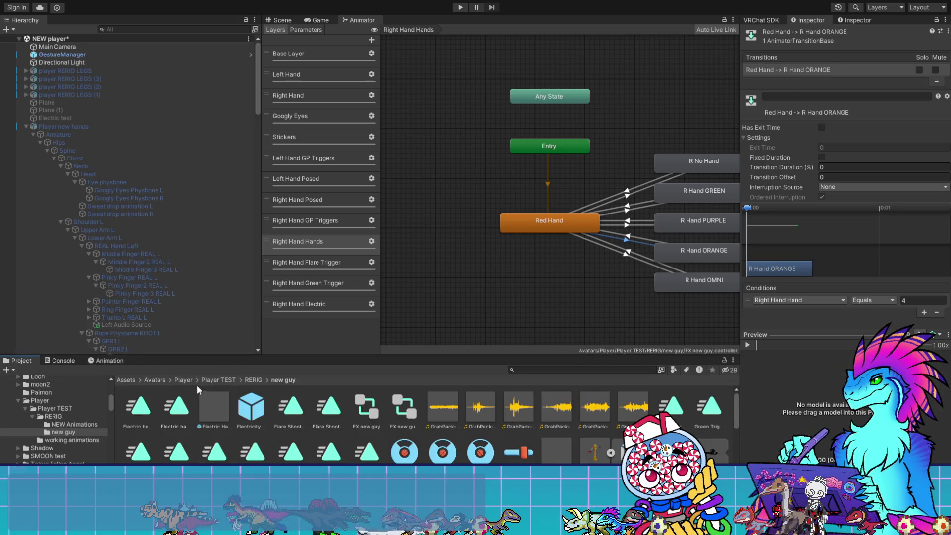
- Select the Player new hands (1) avatar and review its animation clip properties
scroll(84, 336, "down", 15)
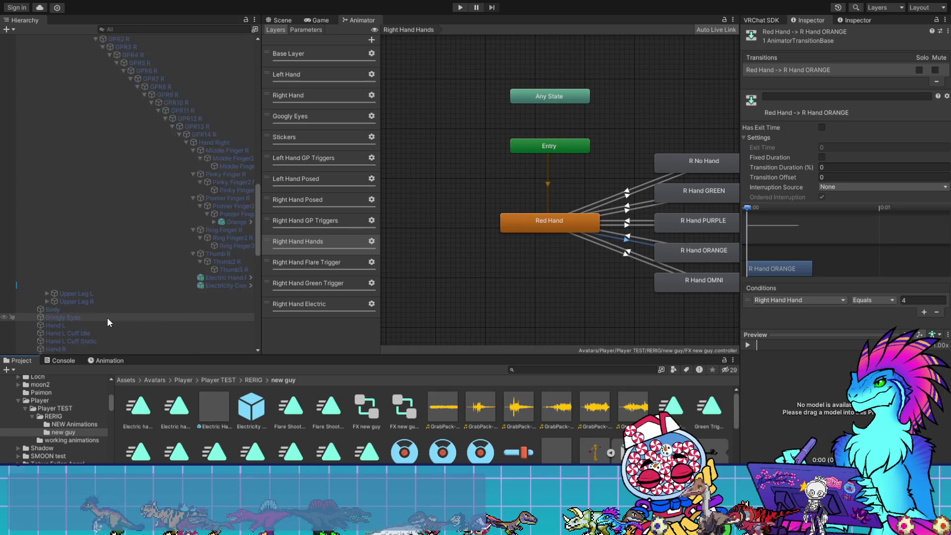
scroll(90, 302, "down", 10)
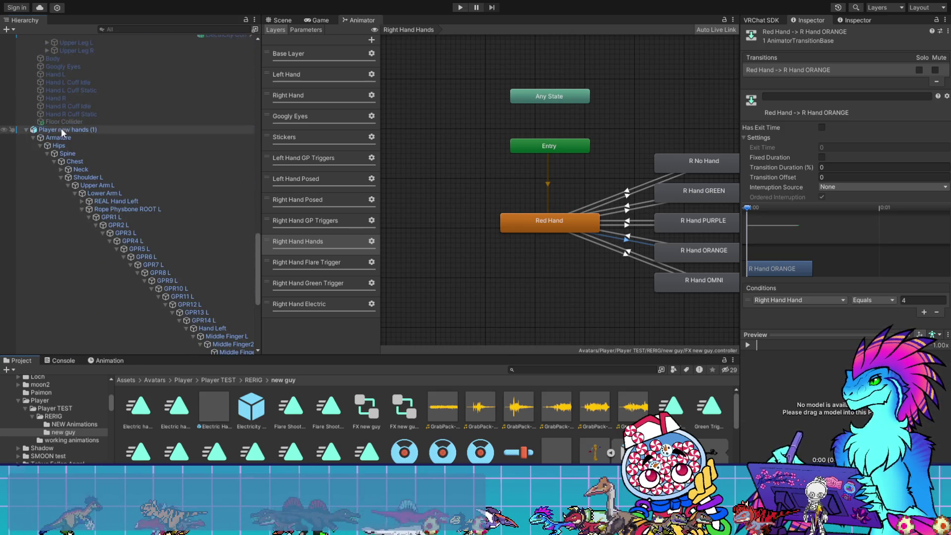
left_click(61, 129)
left_click(91, 361)
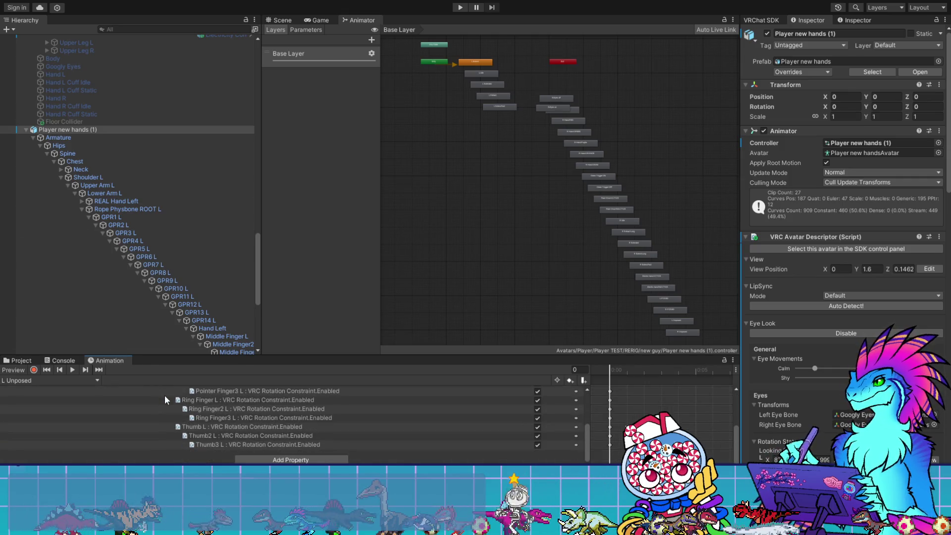
scroll(165, 394, "up", 3)
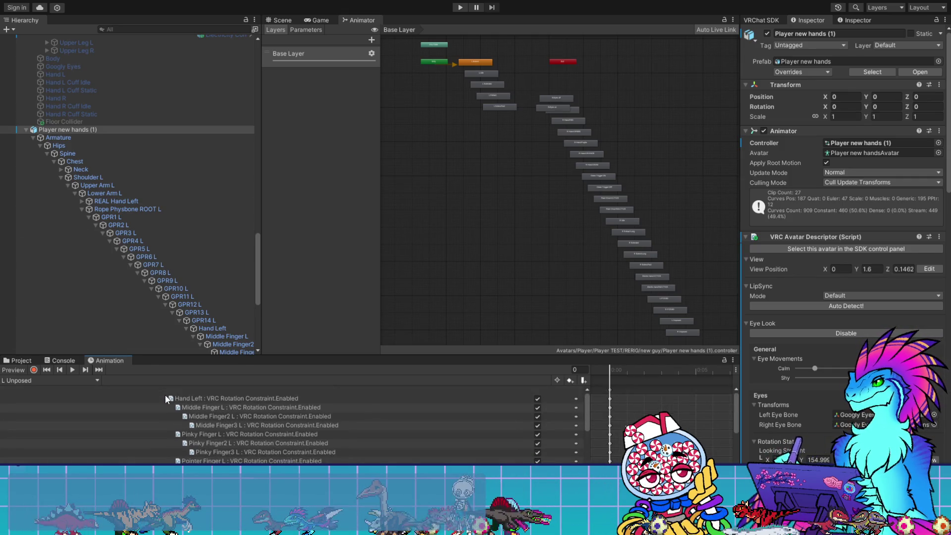
- Check the Hand Left, Middle Finger L and Pinky Finger L rotation constraints while previewing L Unposed
left_click(270, 397)
scroll(333, 424, "down", 3)
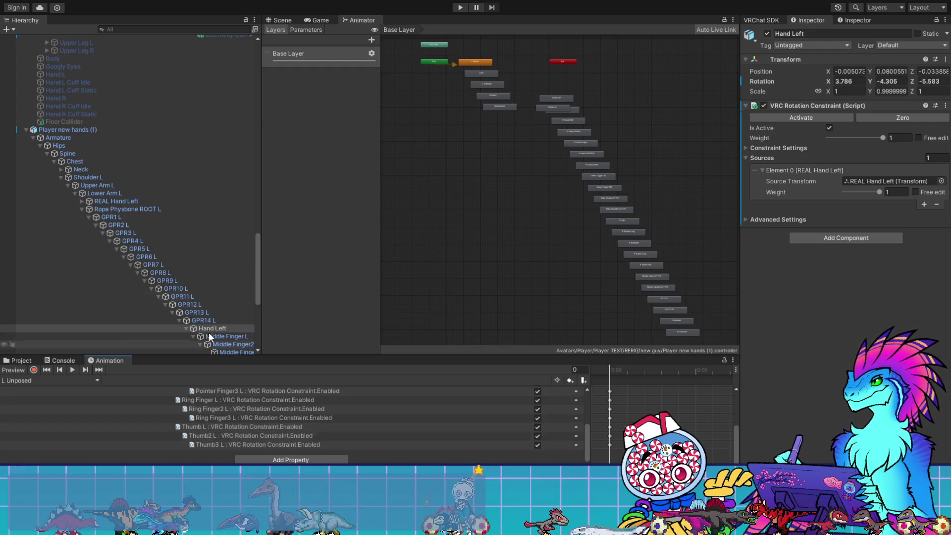
scroll(182, 269, "down", 5)
left_click(233, 188)
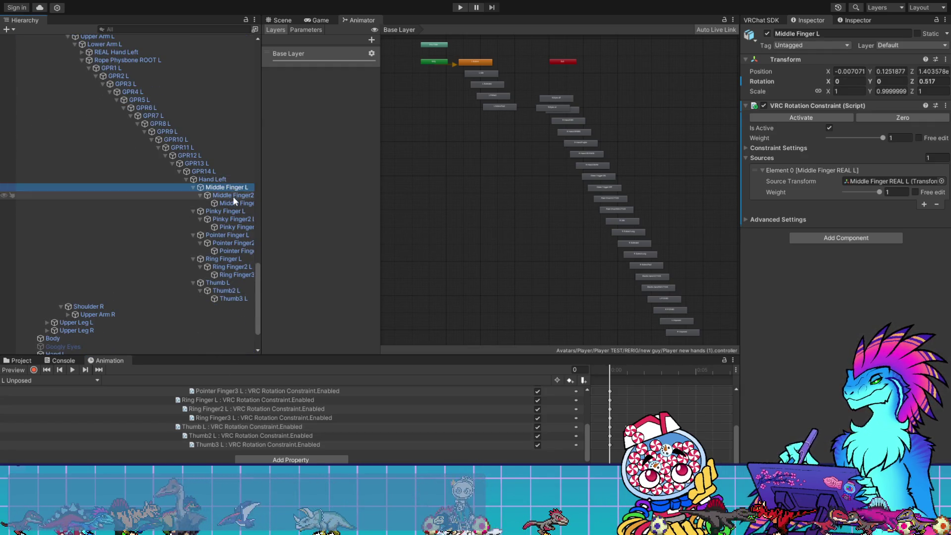
left_click(233, 212)
left_click(73, 370)
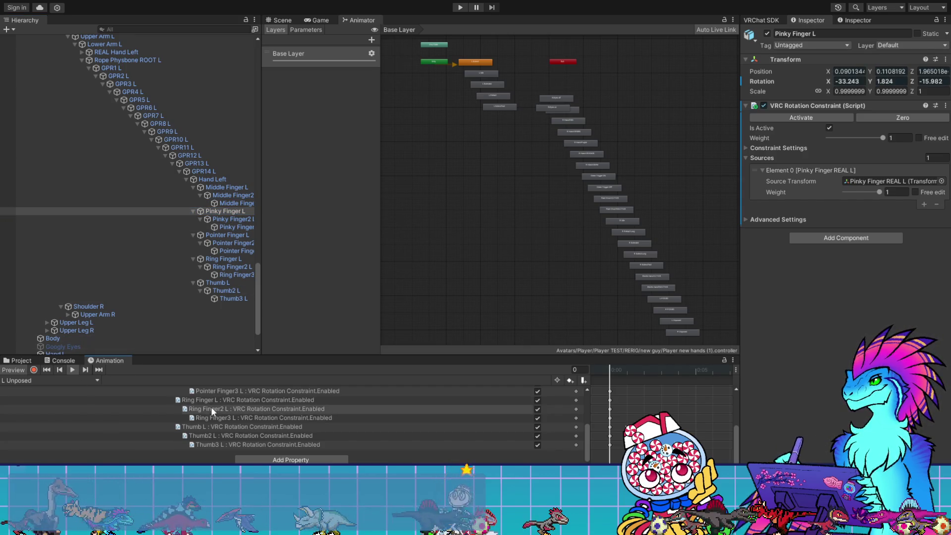
- Check the remaining left finger constraints, including Pinky Finger3, Thumb2 and Thumb3 L
scroll(338, 424, "up", 4)
left_click(233, 227)
left_click(233, 267)
left_click(222, 282)
left_click(227, 188)
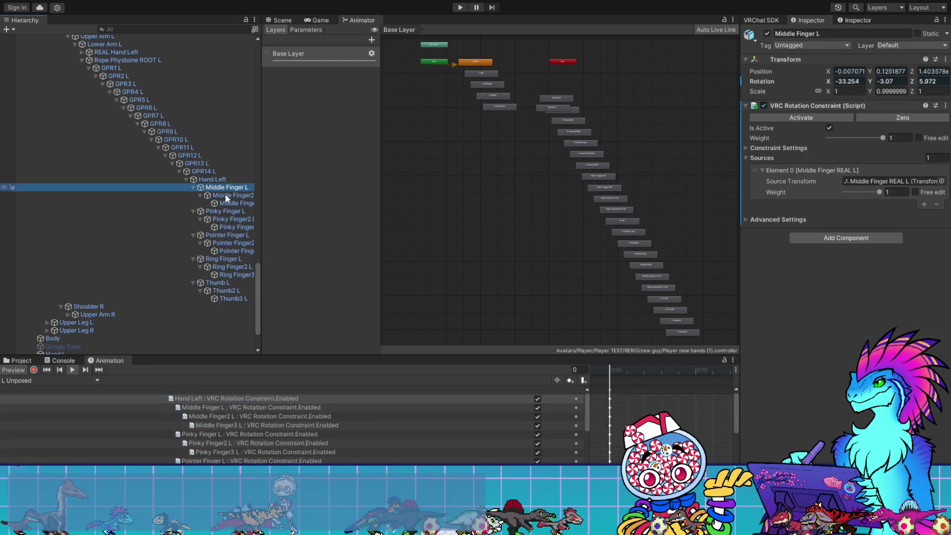
left_click(224, 283)
left_click(225, 290)
left_click(225, 299)
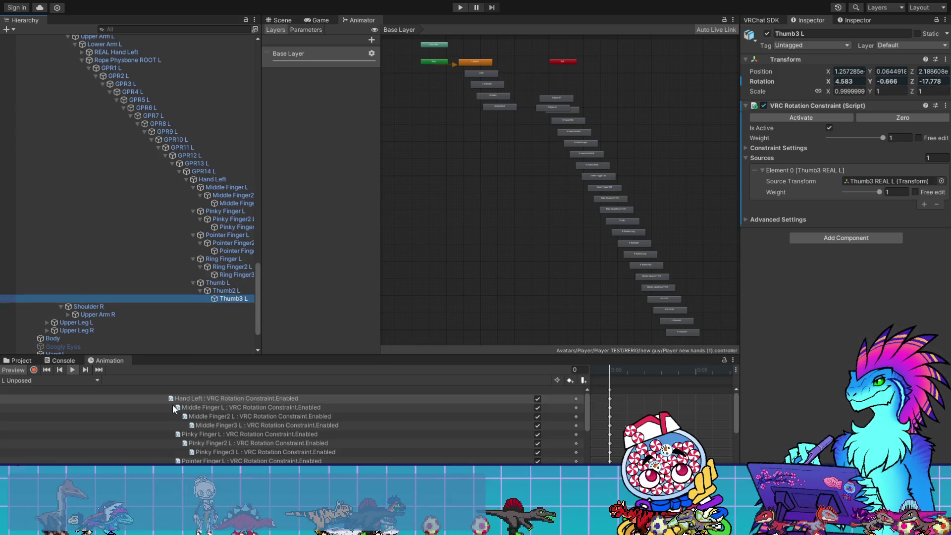
- Check the L Posed toggle in M Hand 1, then open FX new guy's Left Hand Posed layer
left_click(18, 361)
left_click(480, 440)
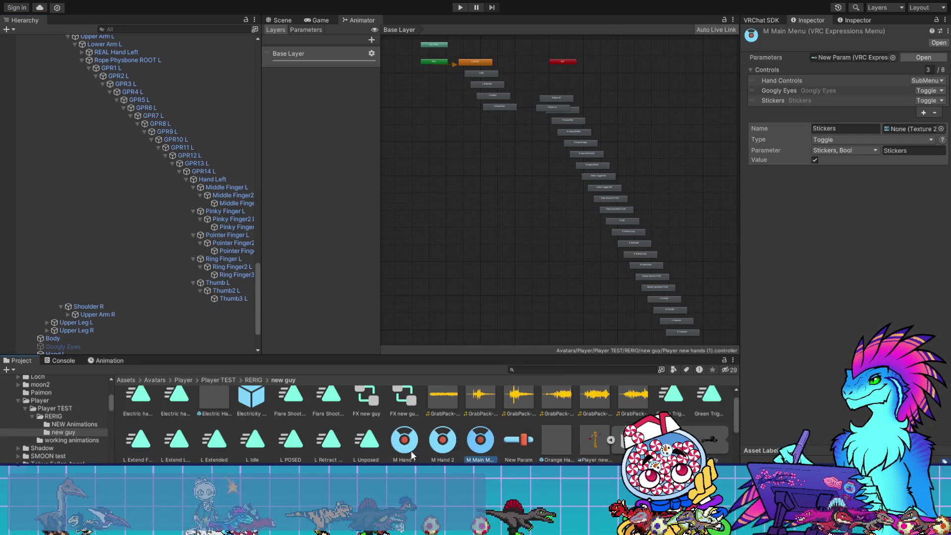
left_click(419, 452)
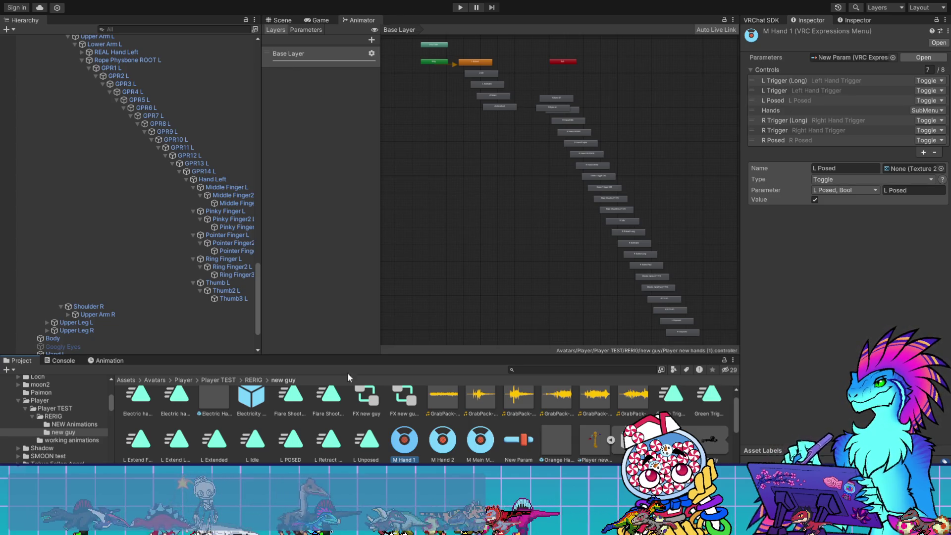
left_click(376, 401)
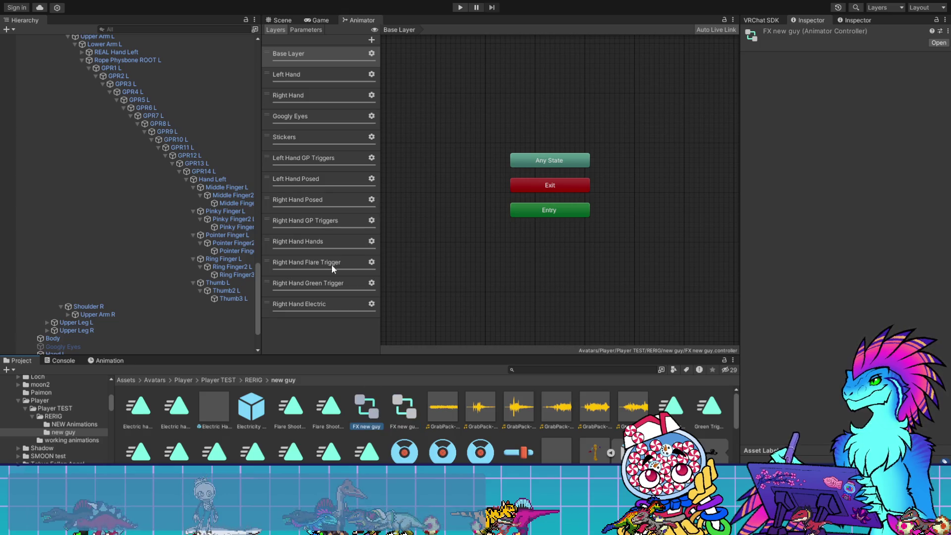
left_click(289, 179)
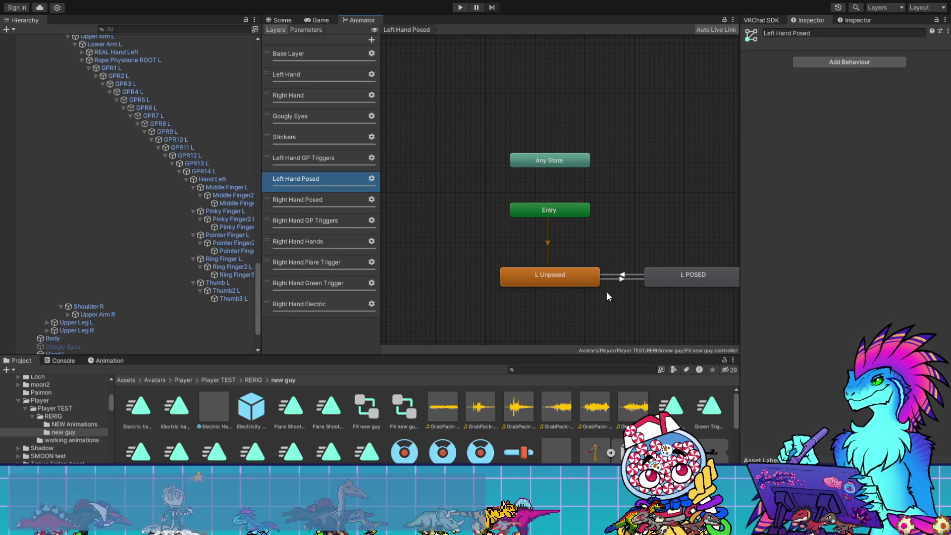
- Make the L Unposed to L POSED transition instant: exit time 0, duration 0, exit time and fixed duration off
left_click_drag(580, 284, 506, 271)
left_click(552, 263)
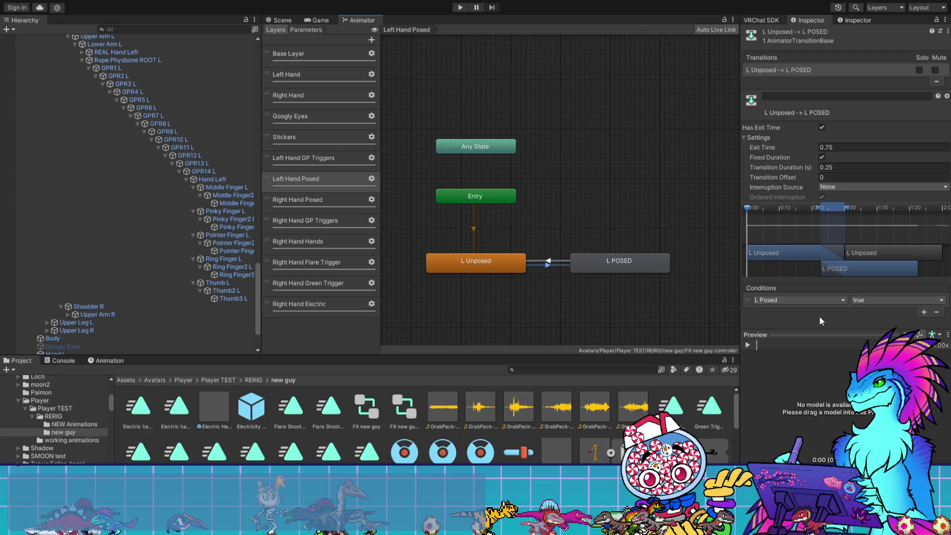
left_click(821, 157)
left_click(821, 127)
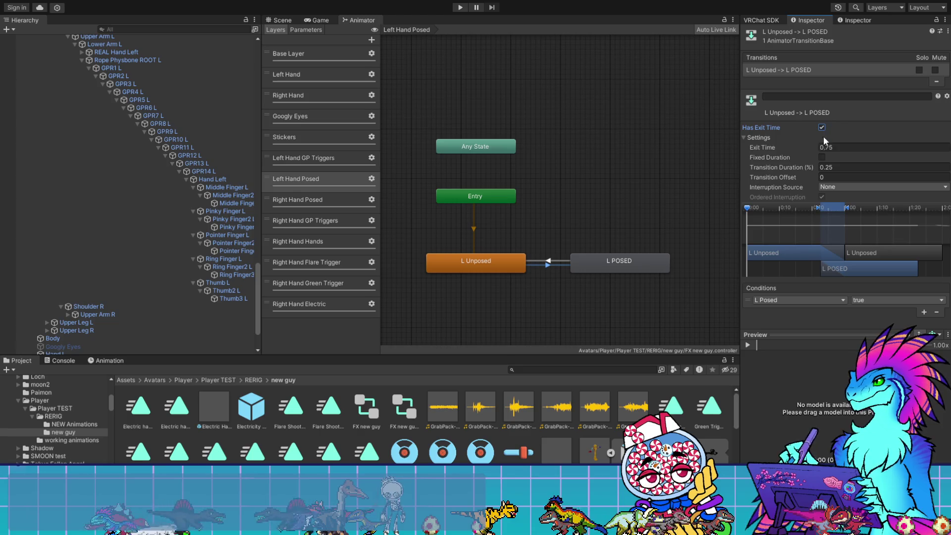
left_click(822, 127)
left_click(821, 157)
left_click(828, 167)
type("0")
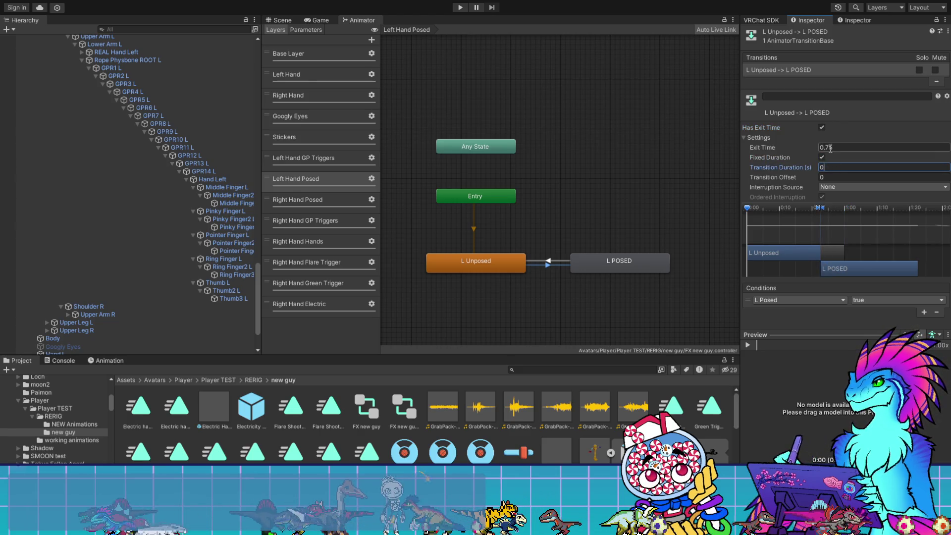
left_click(842, 147)
type("0")
left_click(822, 157)
left_click(822, 127)
- Give the L POSED to L Unposed transition exit time 0, duration 0, with exit time and fixed duration off
left_click(563, 258)
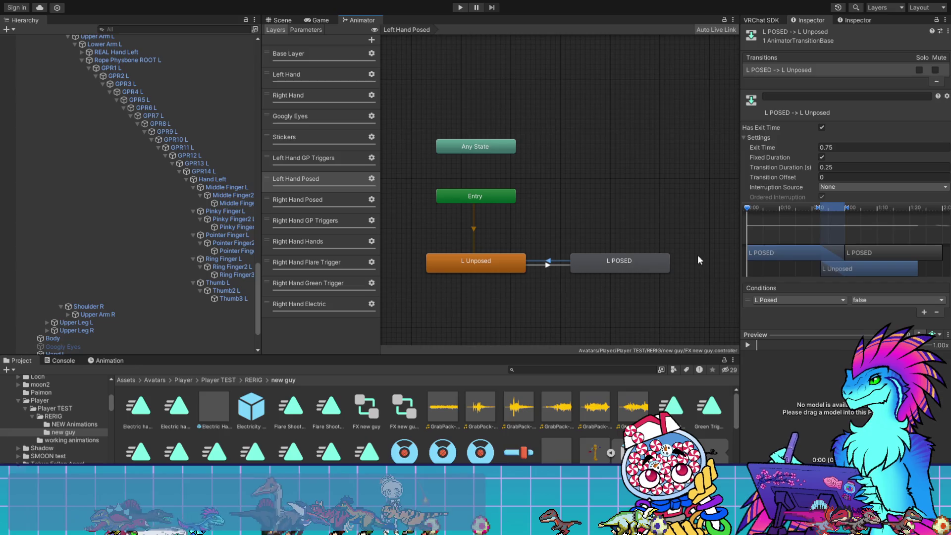
left_click(832, 167)
type("0")
left_click(837, 147)
type("0")
left_click(821, 157)
left_click(822, 127)
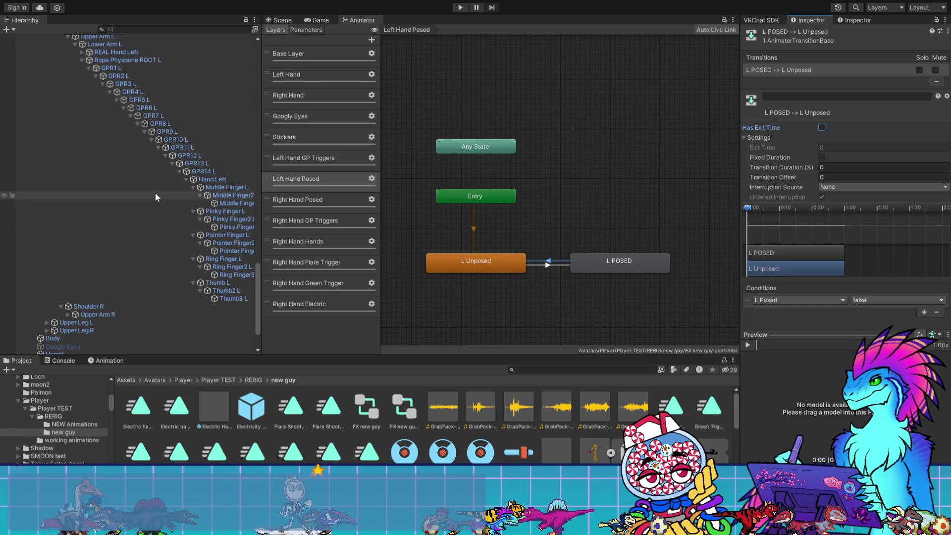
left_click(215, 181)
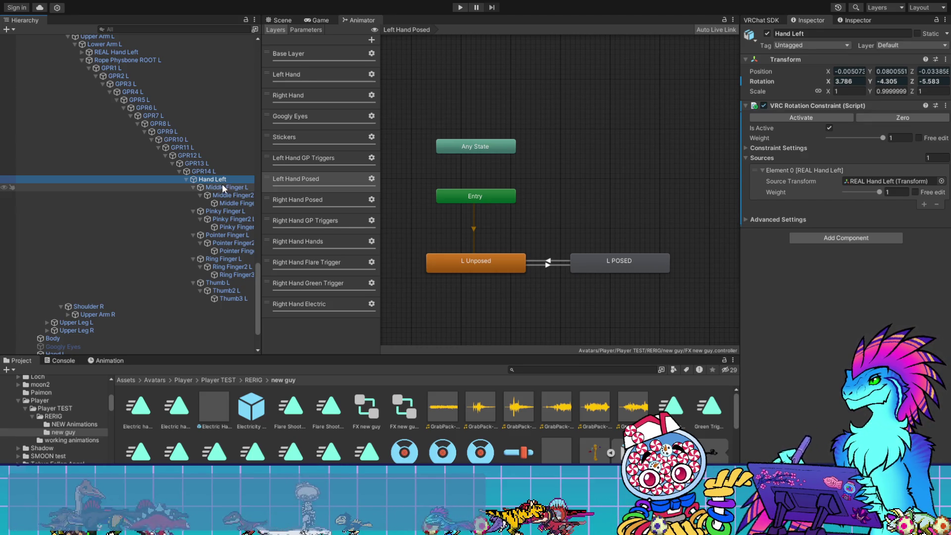
- Disable the VRC Rotation Constraint on Middle Finger2/3, Pinky Finger 1–3 and Pointer Finger L
left_click(101, 361)
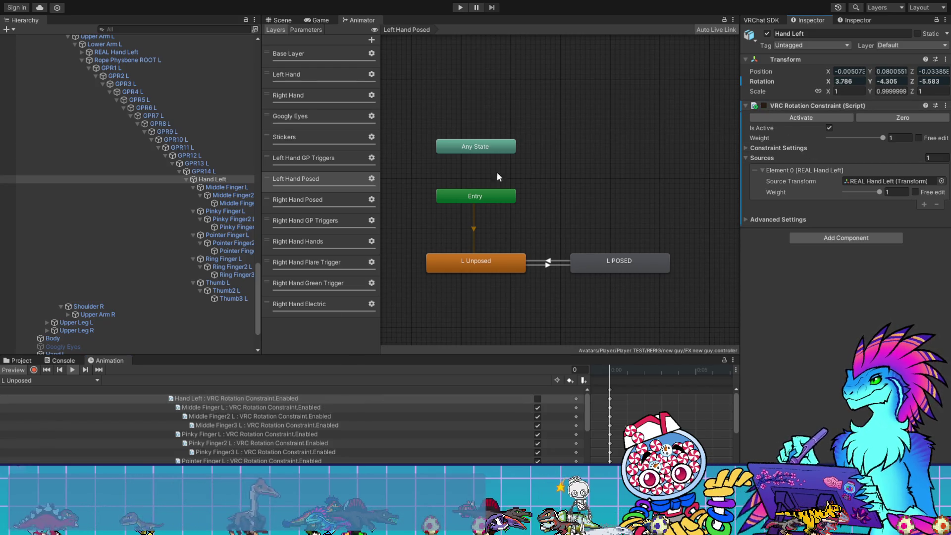
left_click(227, 187)
left_click(234, 195)
left_click(763, 106)
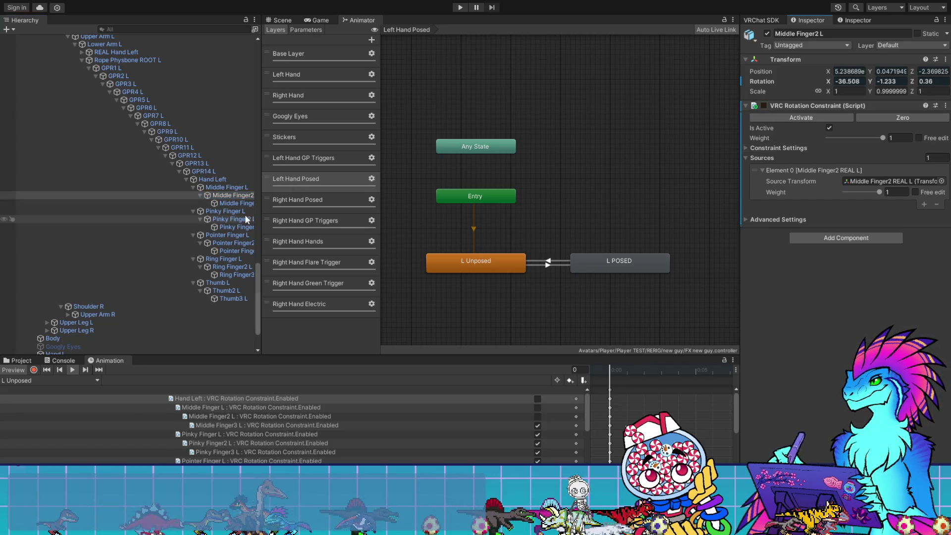
left_click(237, 203)
left_click(764, 105)
left_click(225, 211)
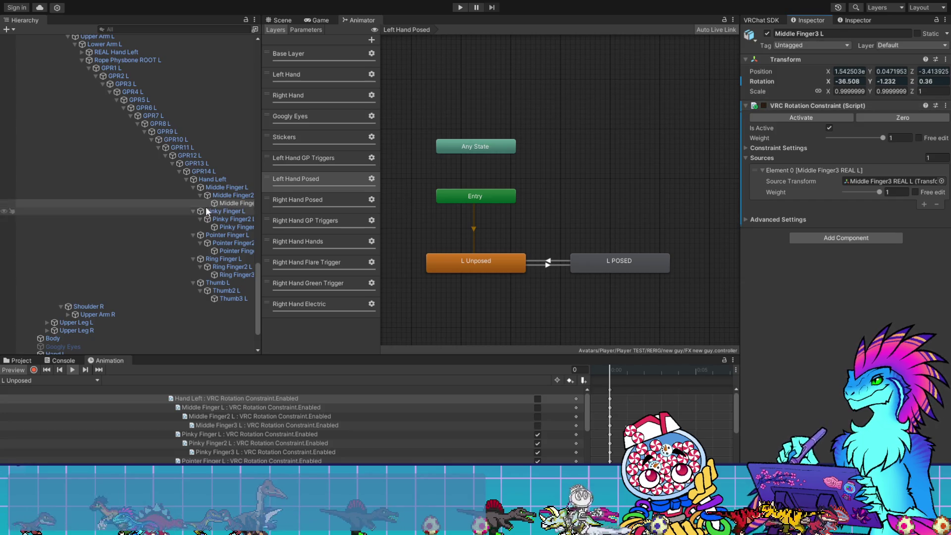
left_click(763, 105)
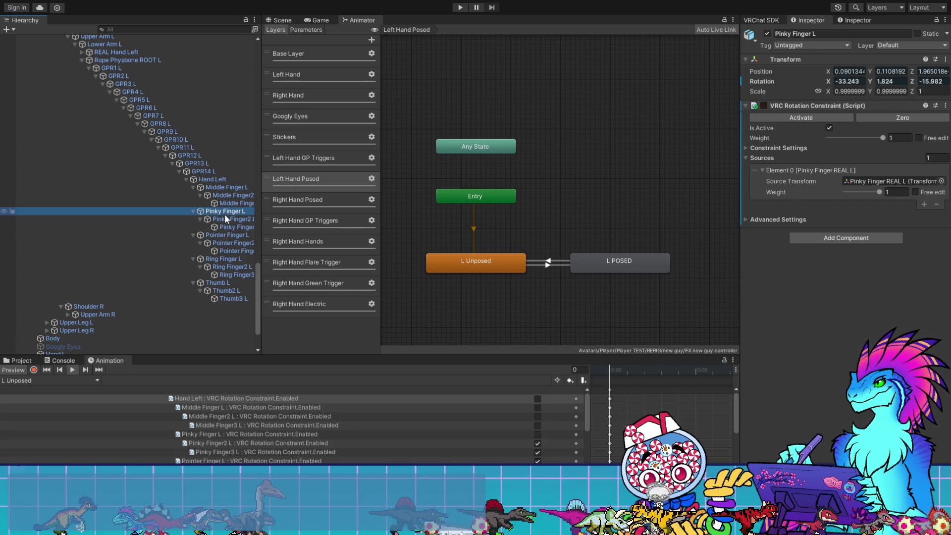
left_click(237, 218)
left_click(764, 105)
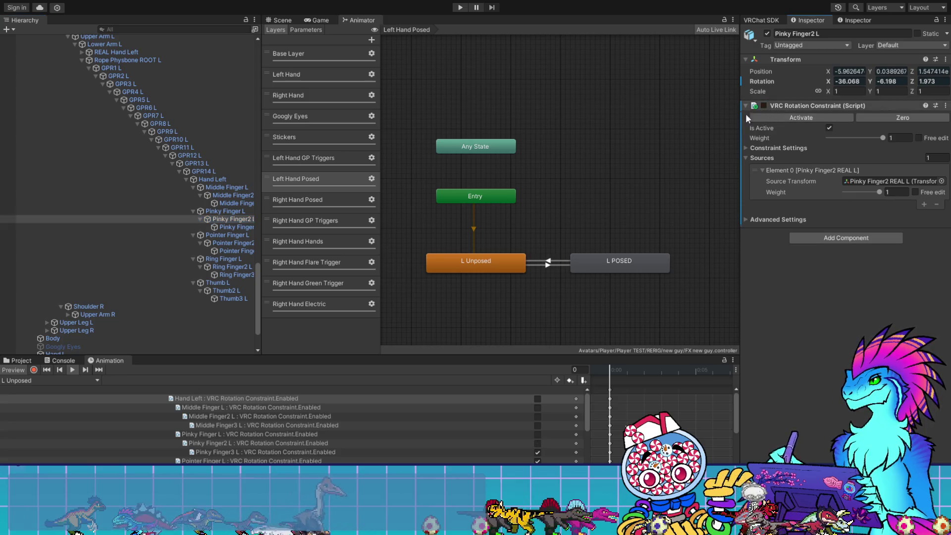
left_click(235, 227)
left_click(763, 106)
left_click(208, 235)
left_click(764, 105)
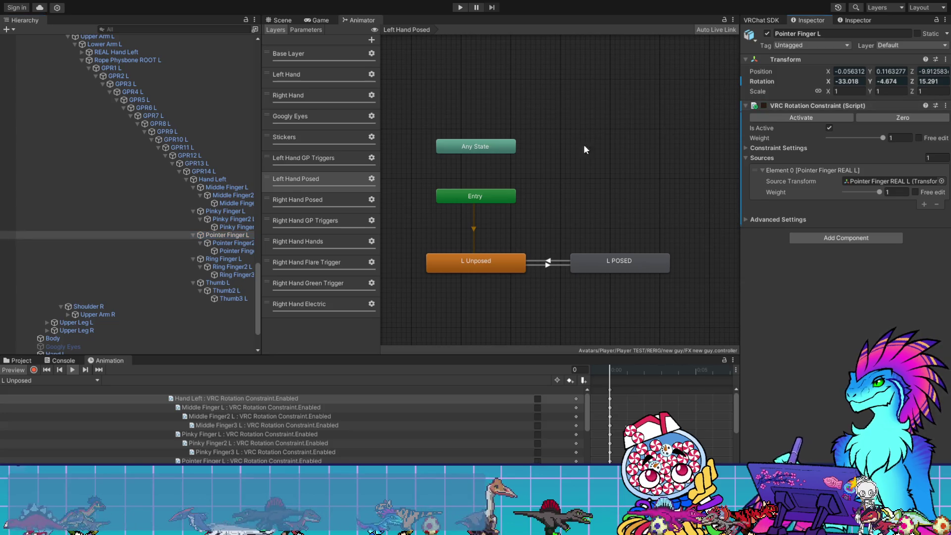
- Disable the rotation constraints on Pointer Finger3, Ring Finger L and 2, and Thumb L 1–3
left_click(227, 243)
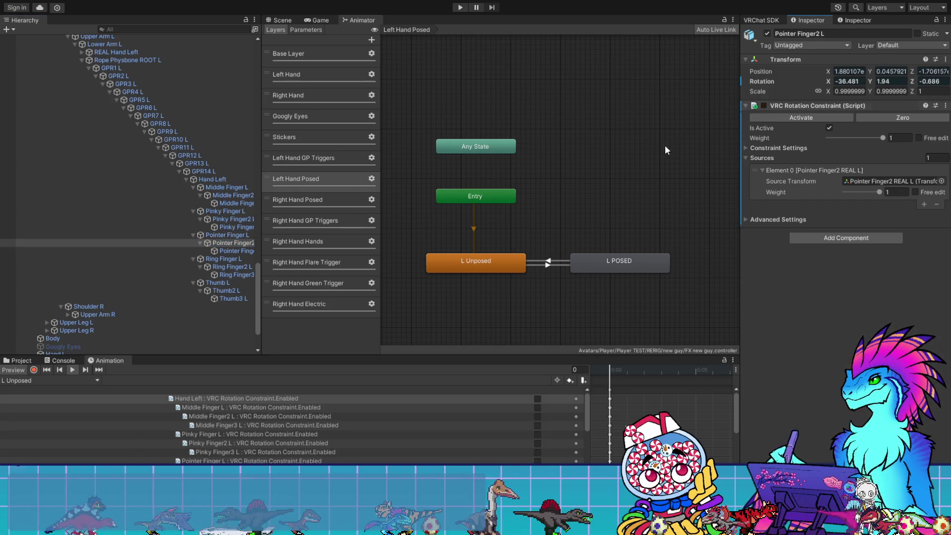
left_click(229, 250)
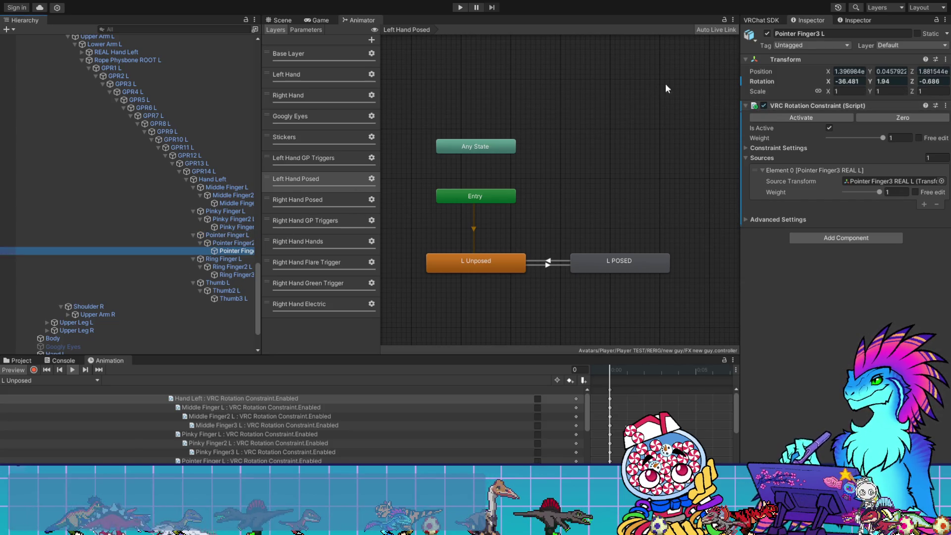
left_click(763, 105)
left_click(253, 259)
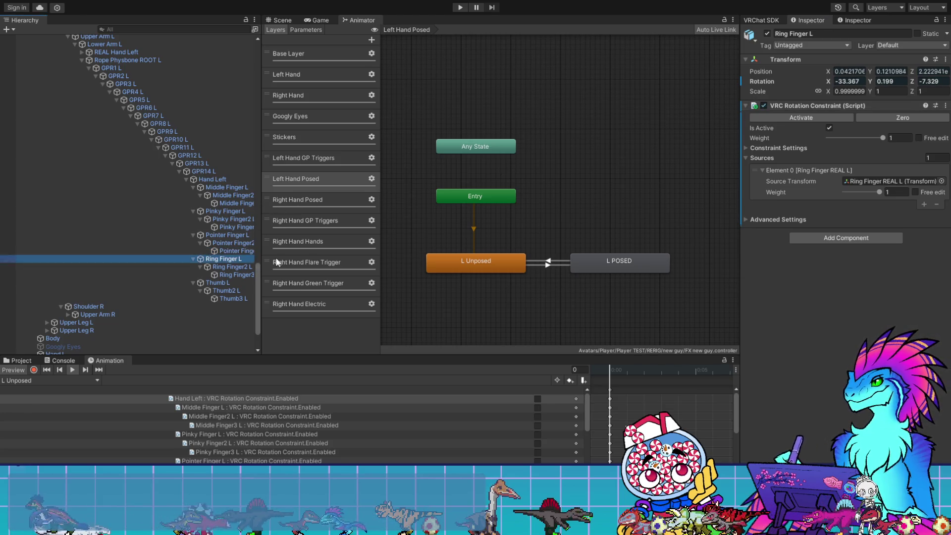
left_click(763, 106)
left_click(243, 267)
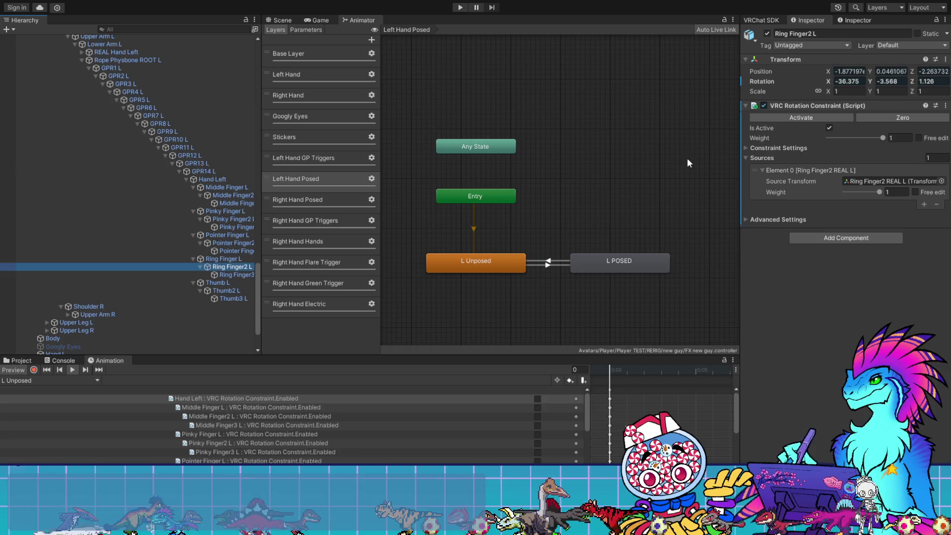
left_click(764, 105)
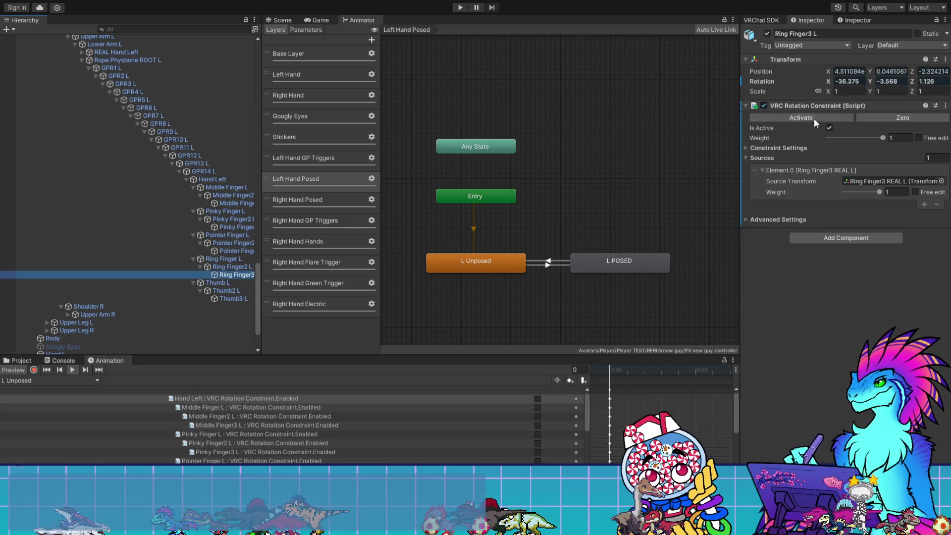
left_click(233, 281)
left_click(763, 105)
left_click(226, 290)
left_click(764, 105)
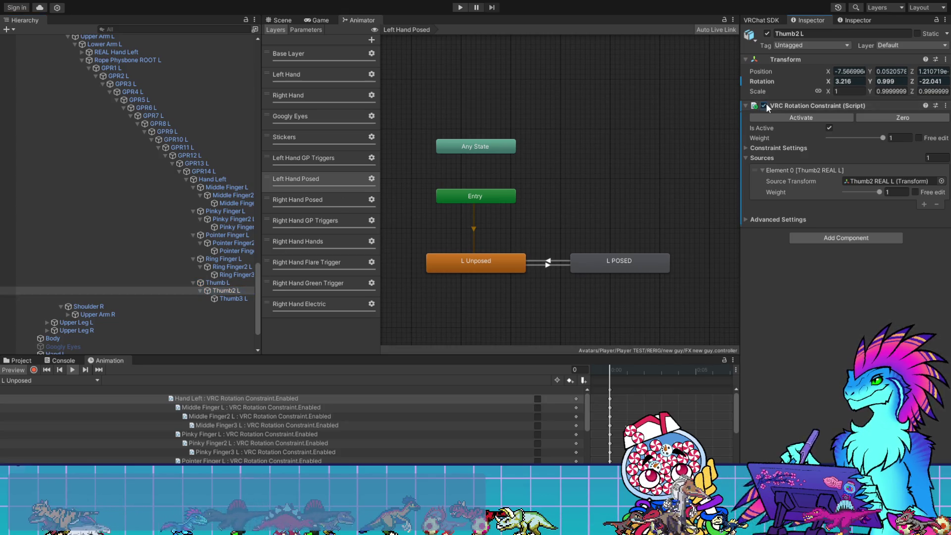
left_click(233, 299)
left_click(764, 105)
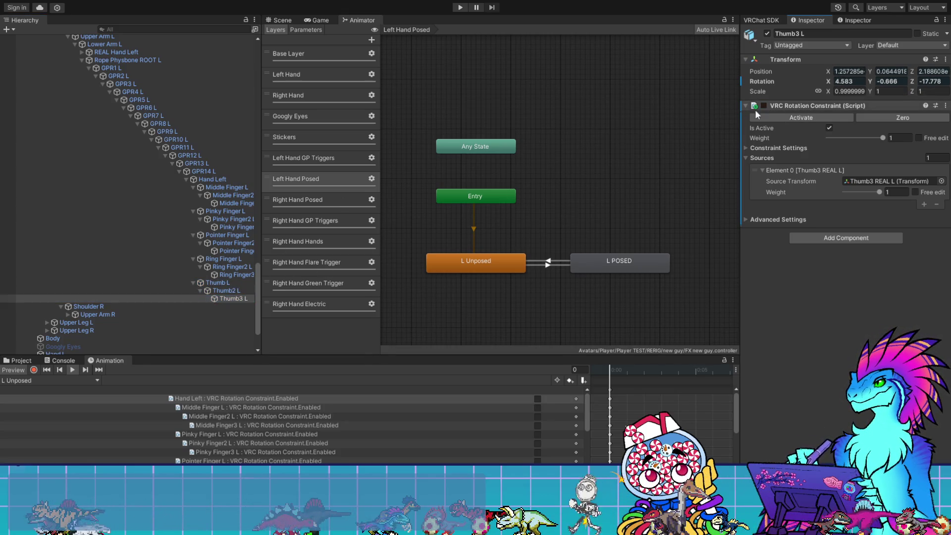
- Return to the Scene view and select the GestureManager object
left_click(279, 20)
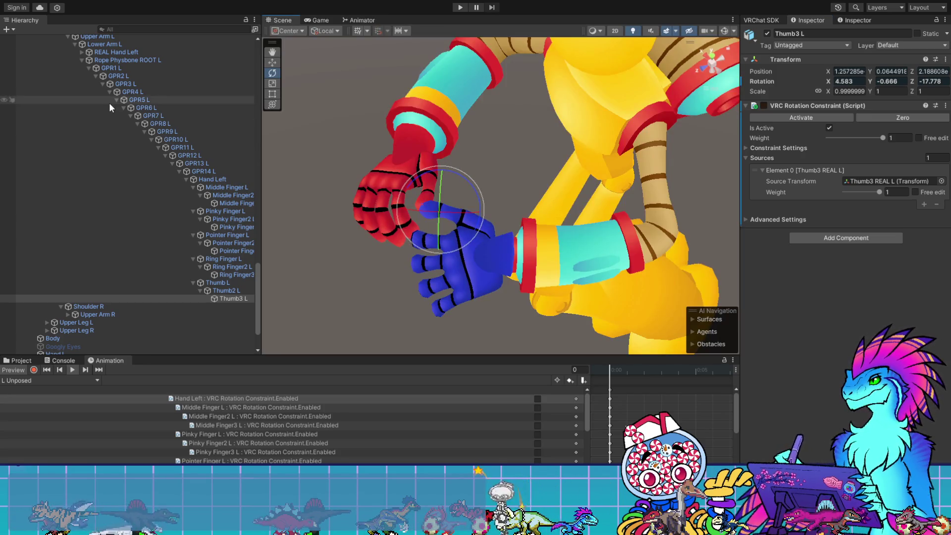
scroll(110, 108, "down", 4)
scroll(109, 102, "up", 15)
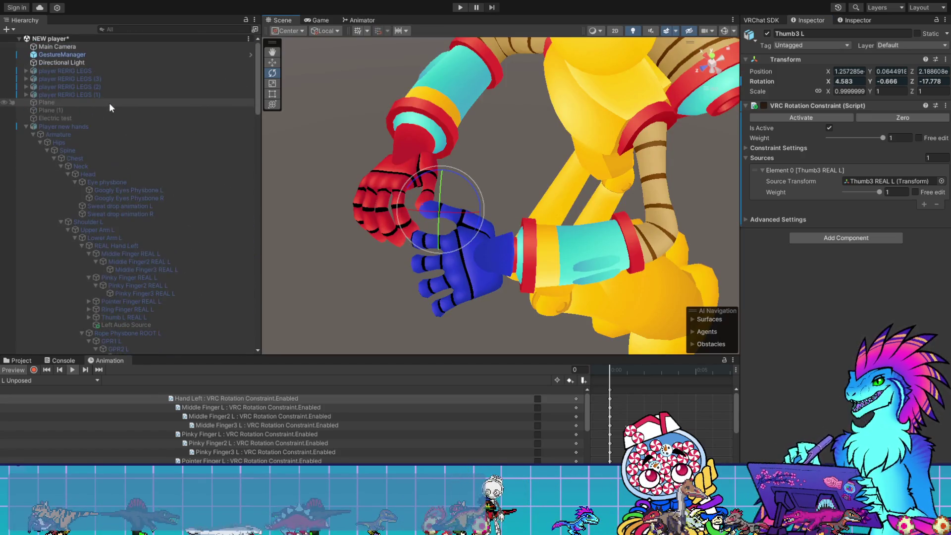
double_click(68, 48)
left_click(69, 53)
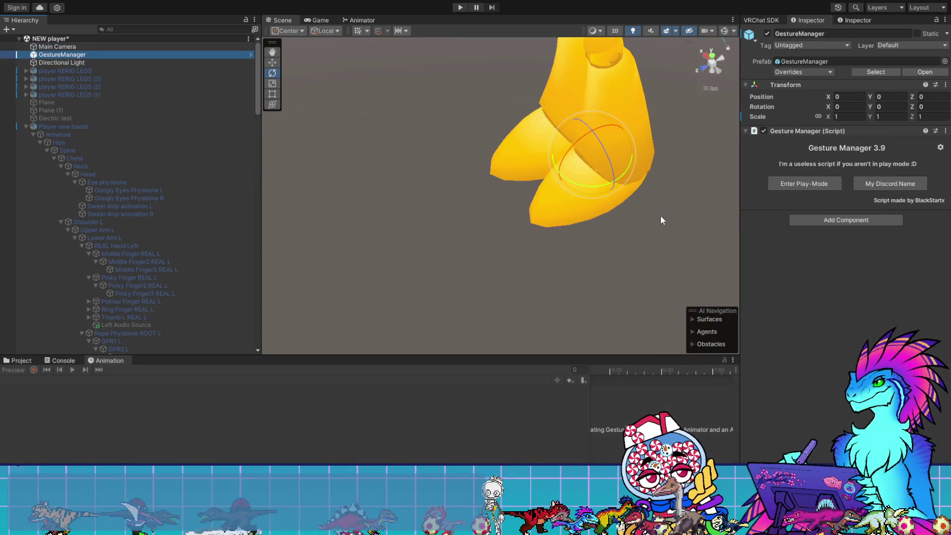
- In play mode, test left-hand Fist, FingerPoint and thumbs-up gestures from the expression submenu
left_click(808, 185)
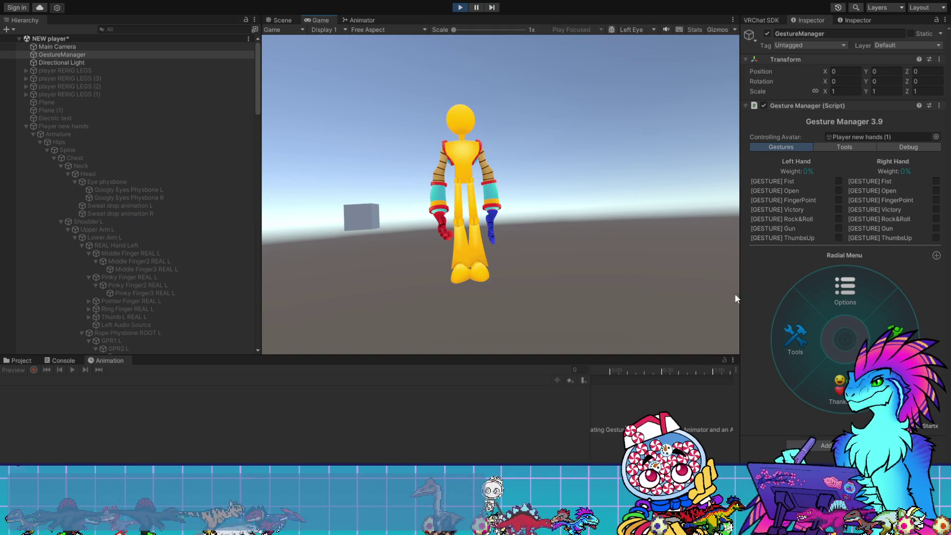
left_click(892, 327)
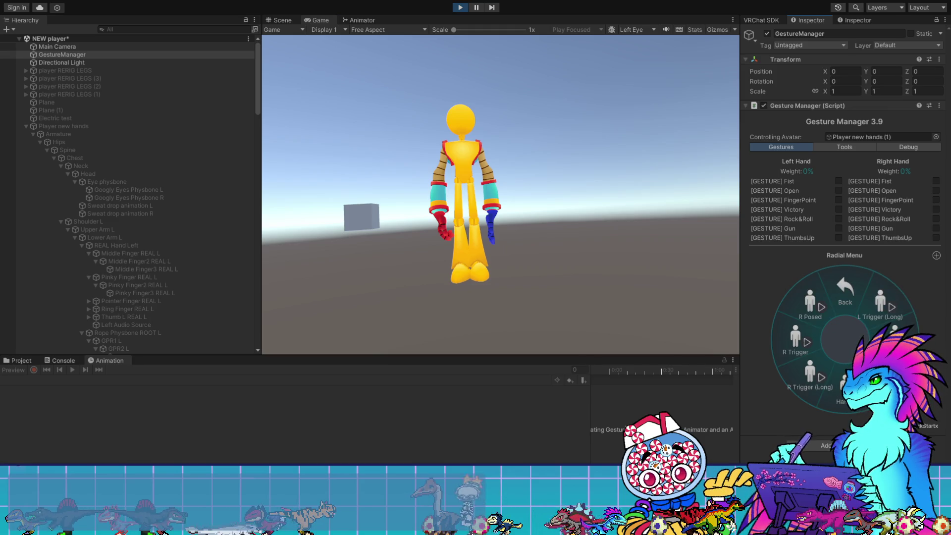
left_click(838, 181)
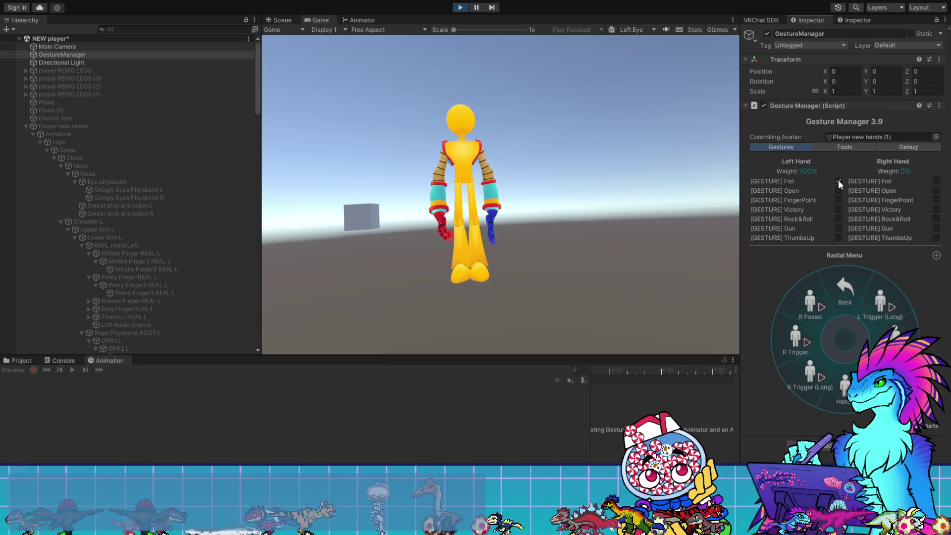
left_click(838, 181)
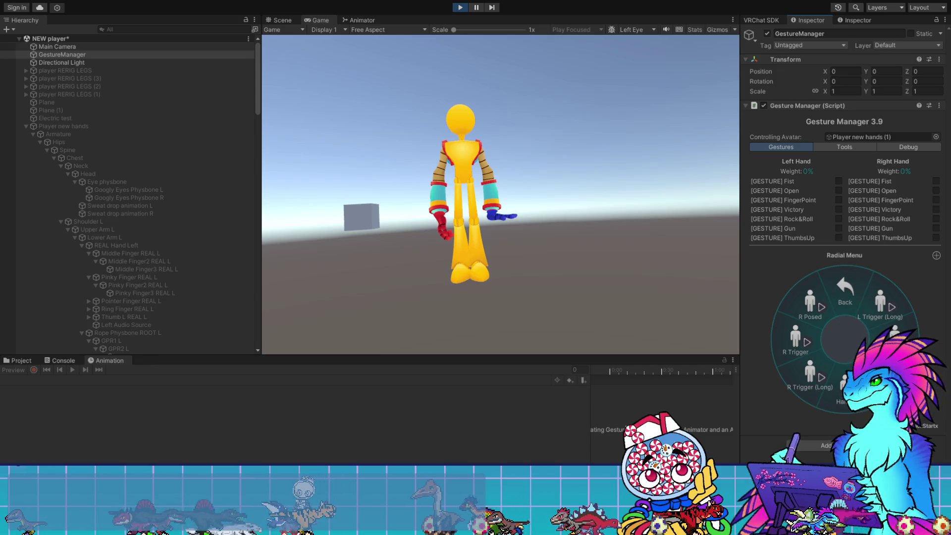
left_click(839, 181)
left_click(839, 191)
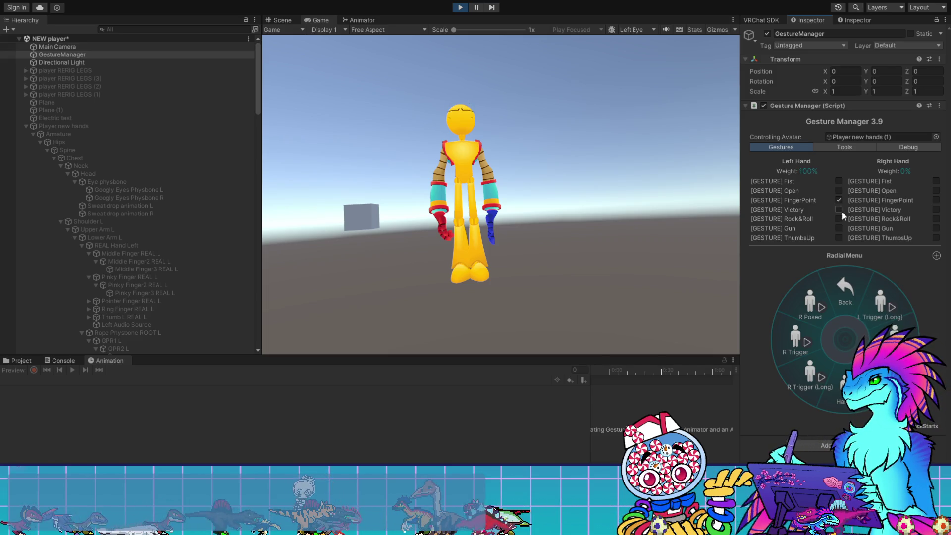
left_click(839, 238)
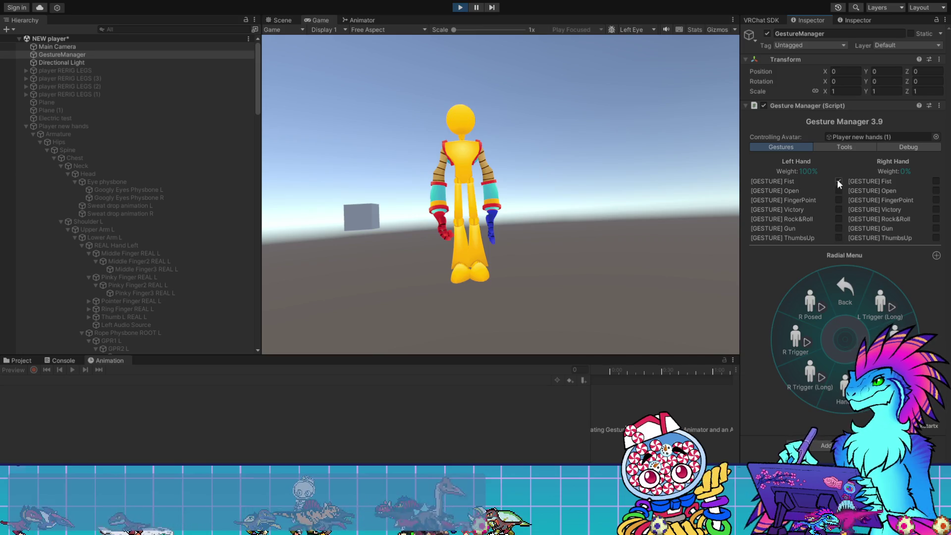
- Exit play mode and select the L Unposed state in the Left Hand Posed layer
left_click(459, 8)
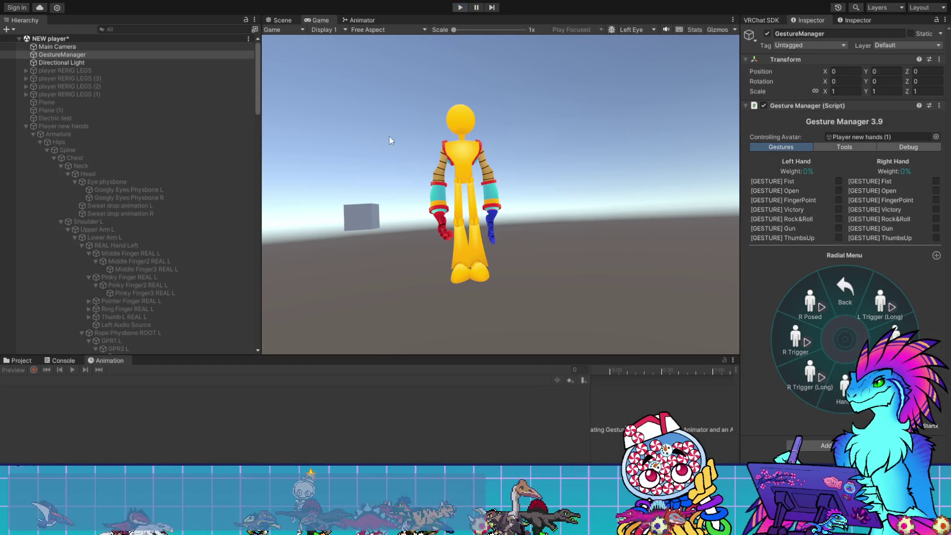
left_click(359, 20)
left_click(433, 259)
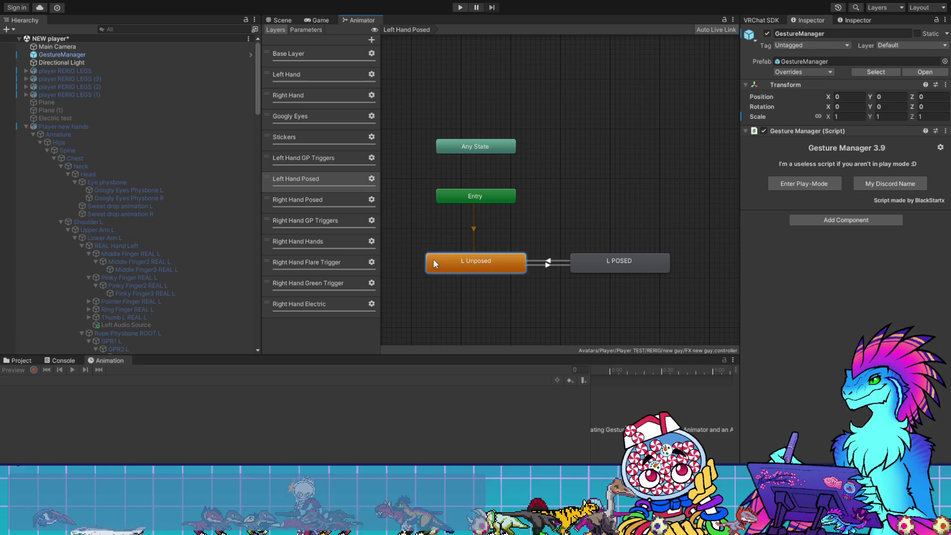
- Check the L Unposed motion and L POSED state, then return to the Scene view with GestureManager selected
left_click(849, 59)
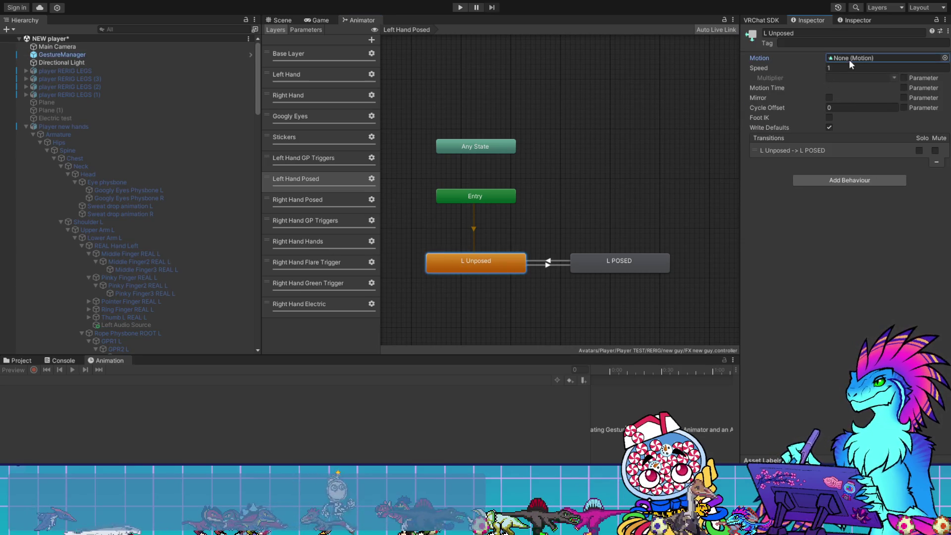
left_click(630, 260)
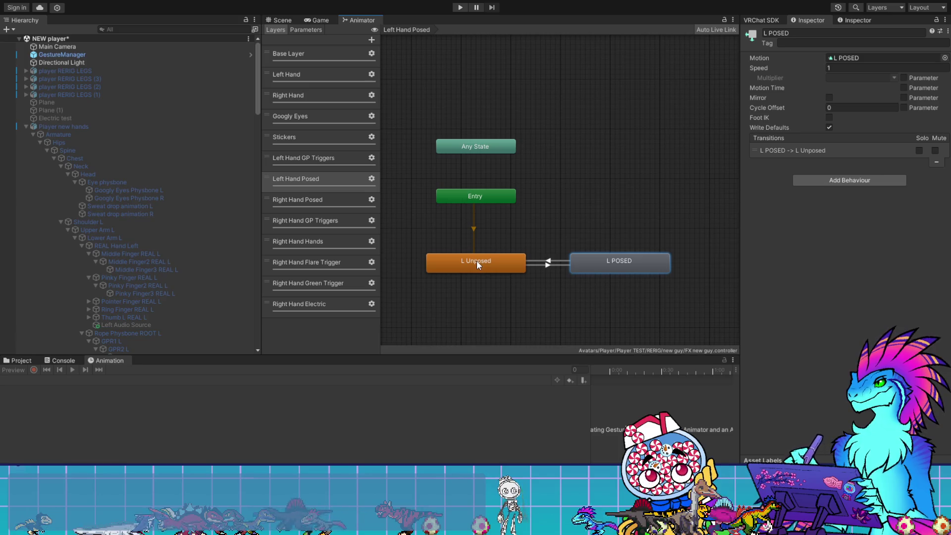
left_click(273, 19)
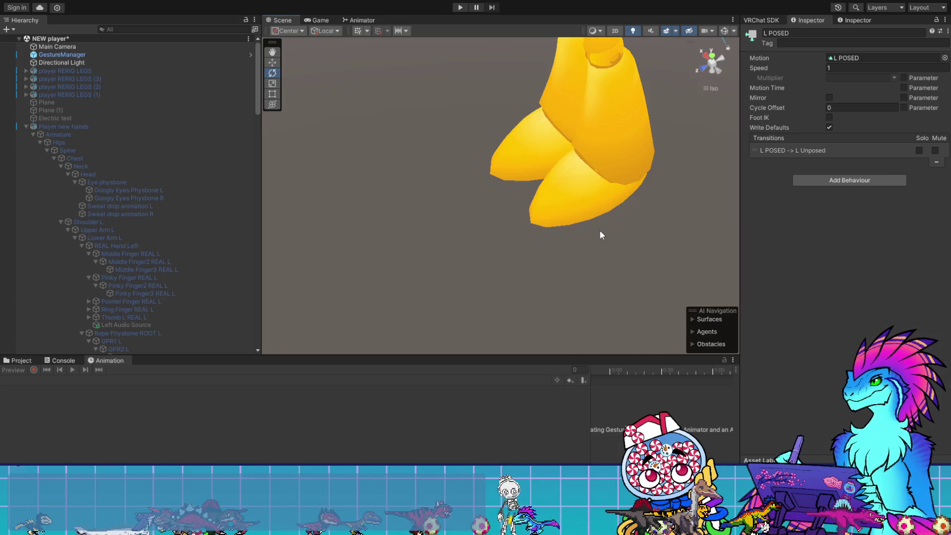
left_click(46, 54)
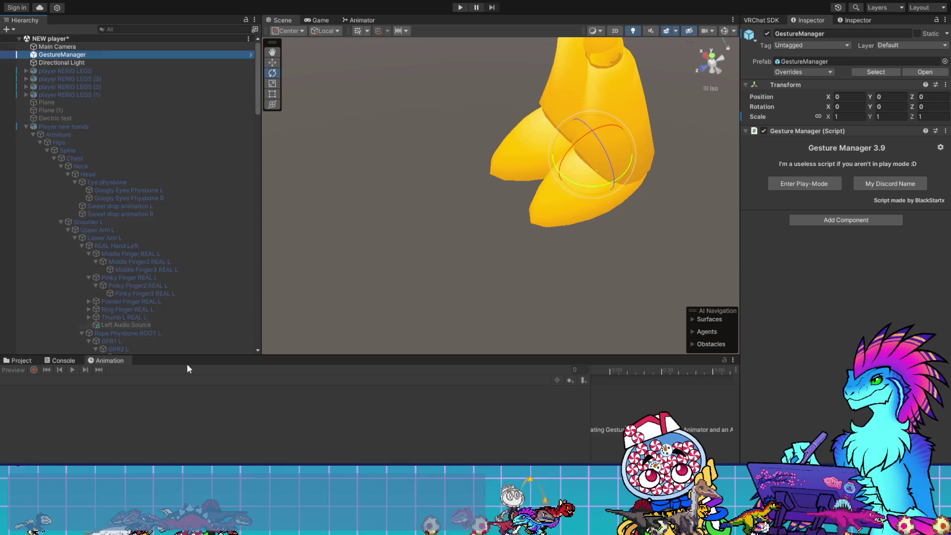
scroll(188, 272, "down", 10)
left_click(249, 183)
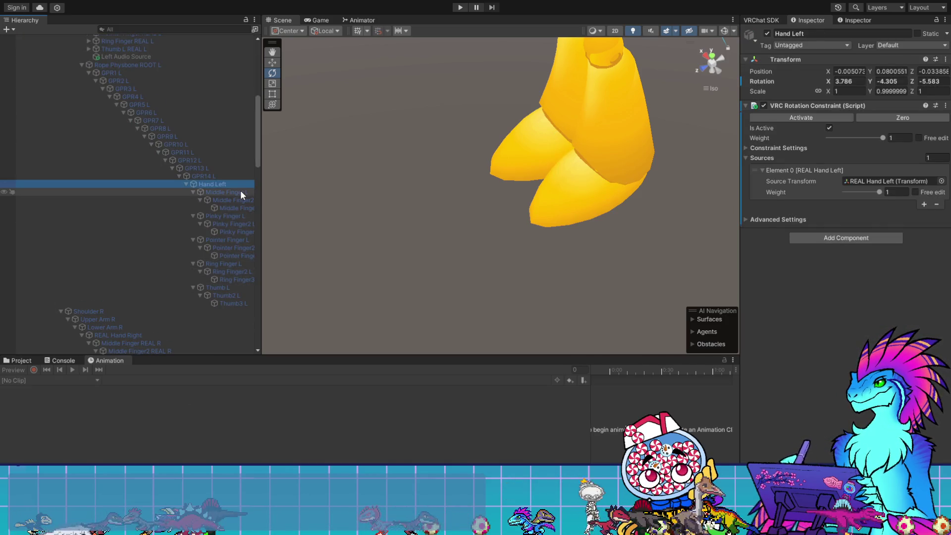
left_click(240, 192)
left_click(233, 207)
scroll(213, 237, "down", 15)
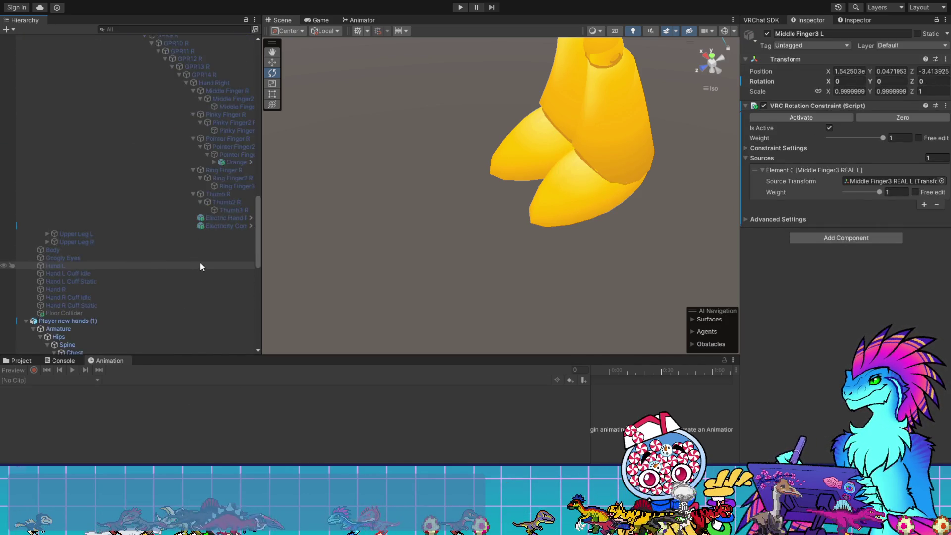
scroll(198, 223, "up", 10)
left_click(218, 259)
left_click(215, 250)
left_click(218, 260)
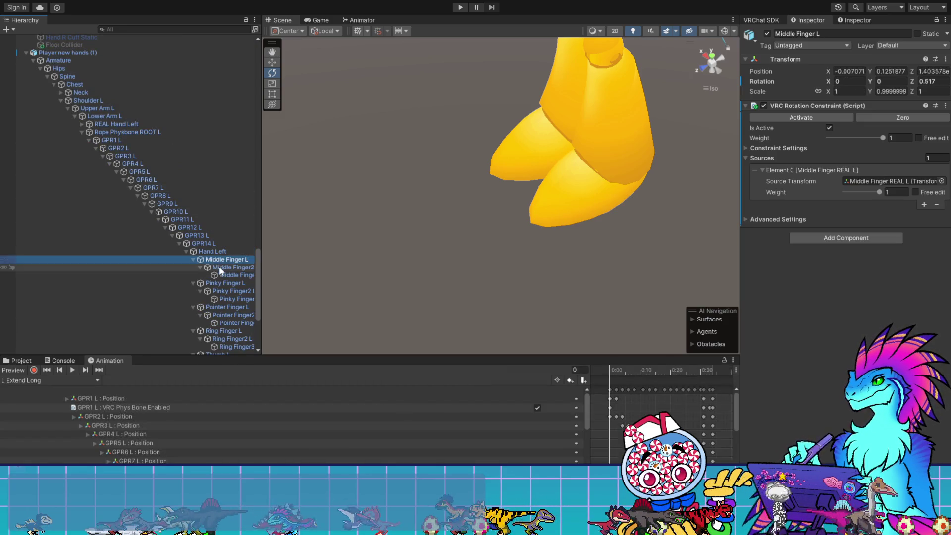
left_click(217, 307)
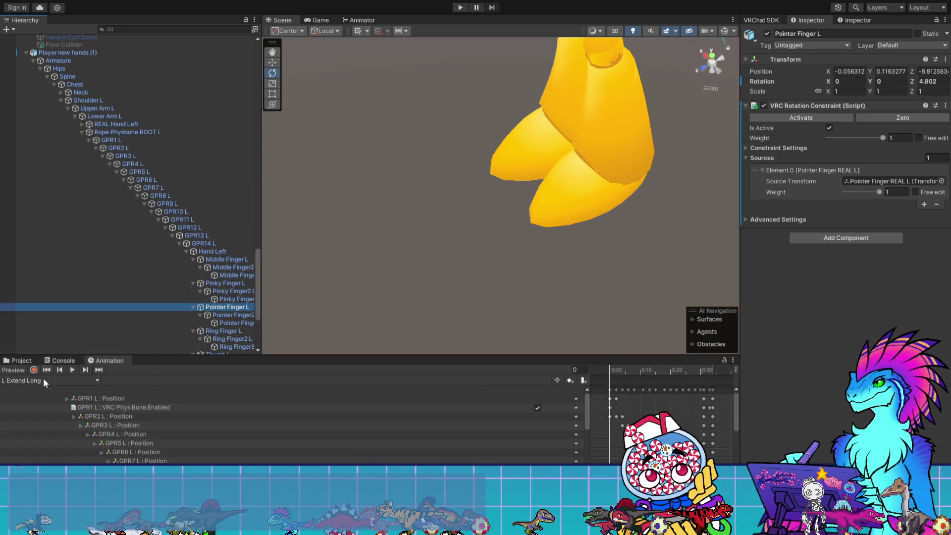
scroll(209, 291, "down", 5)
left_click(227, 222)
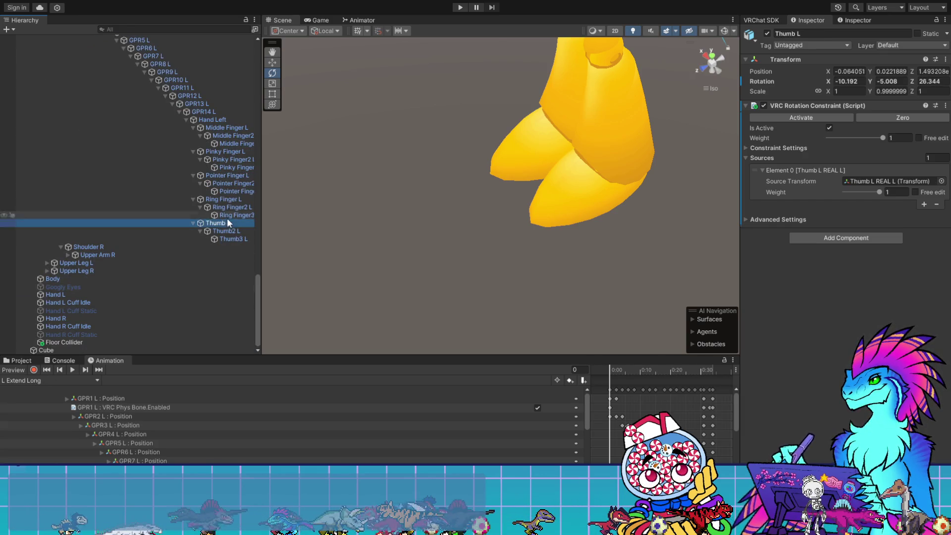
left_click(234, 184)
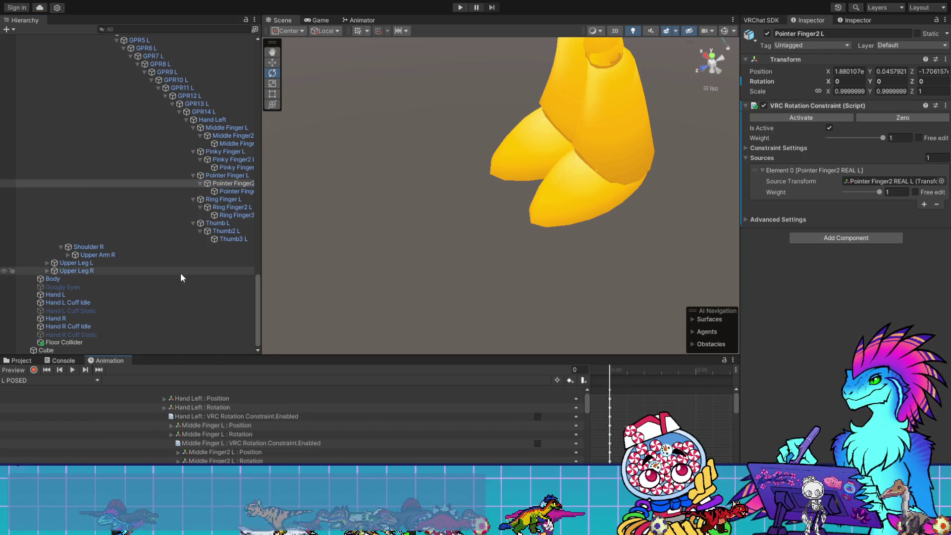
left_click(233, 153)
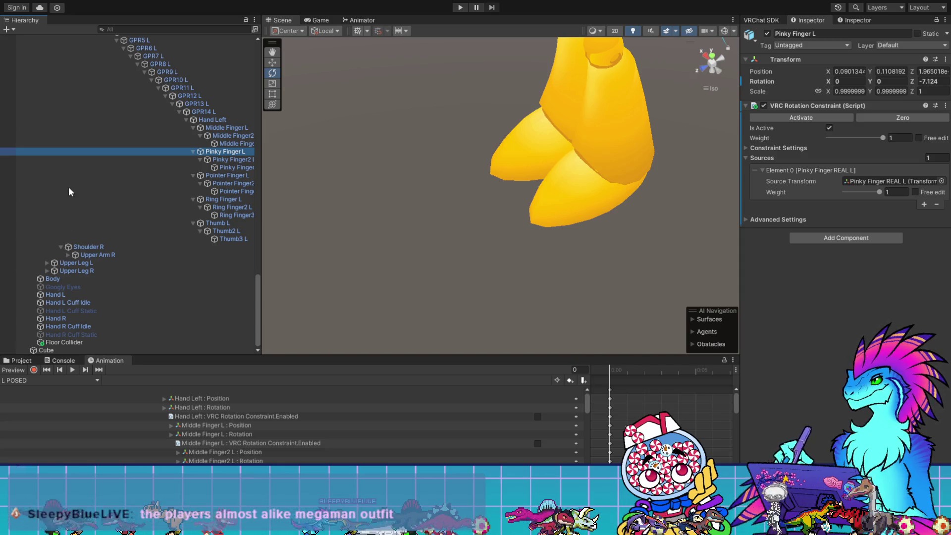
left_click(224, 168)
left_click(222, 223)
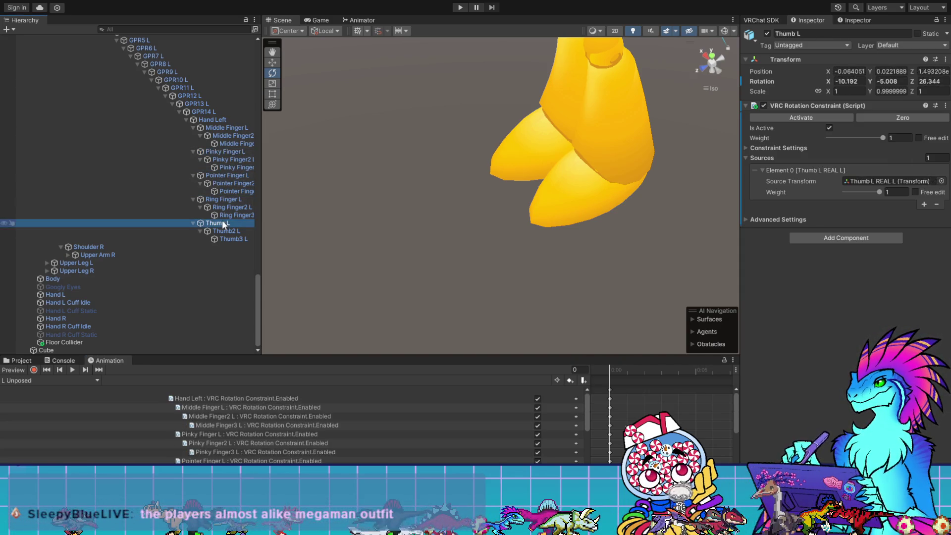
scroll(222, 220, "up", 5)
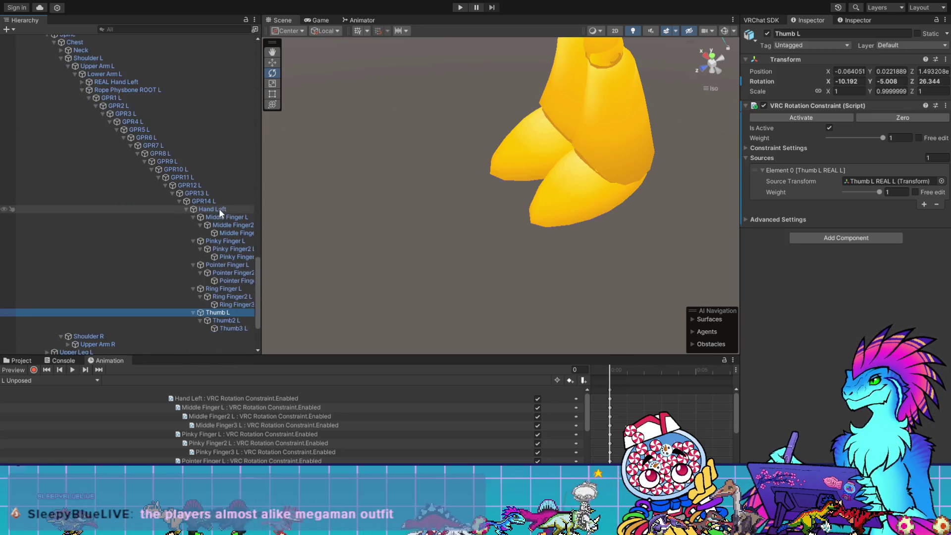
left_click(222, 218)
left_click(216, 209)
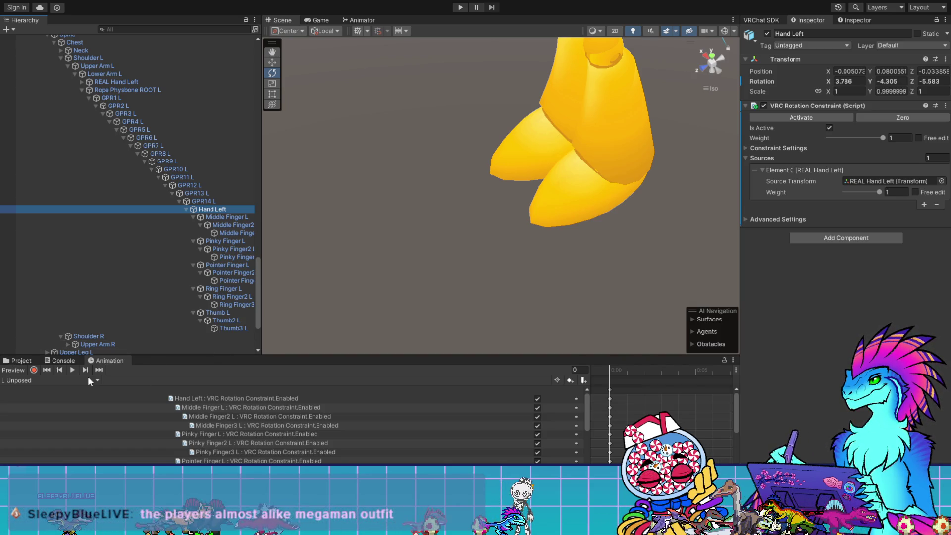
scroll(79, 97, "down", 10)
left_click(69, 98, "alt")
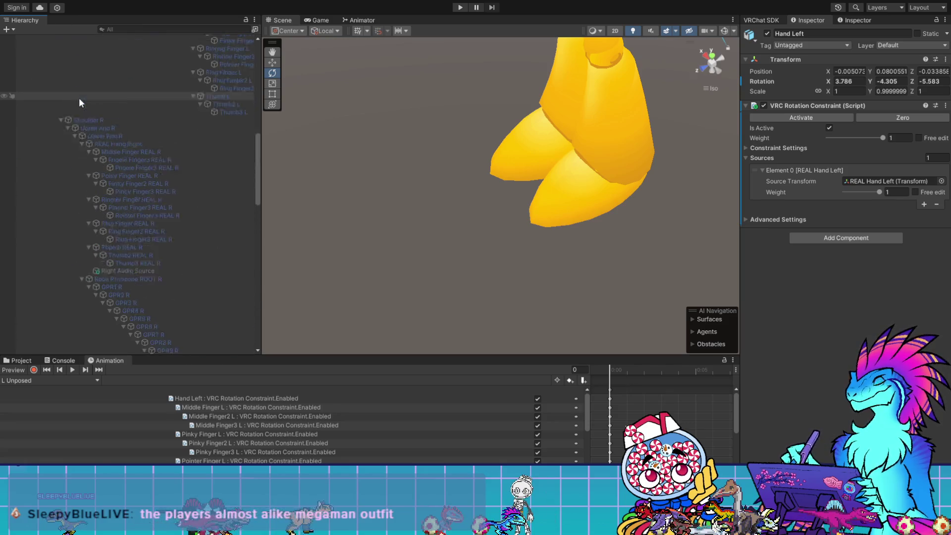
scroll(79, 97, "up", 15)
left_click(72, 54)
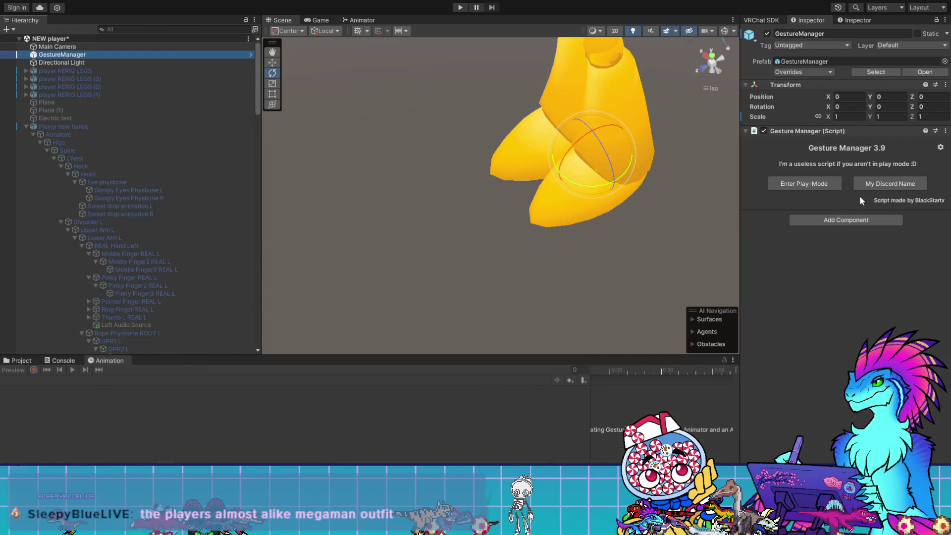
- Briefly run play mode, then check the L POSED state's motion slot, now None
left_click(815, 185)
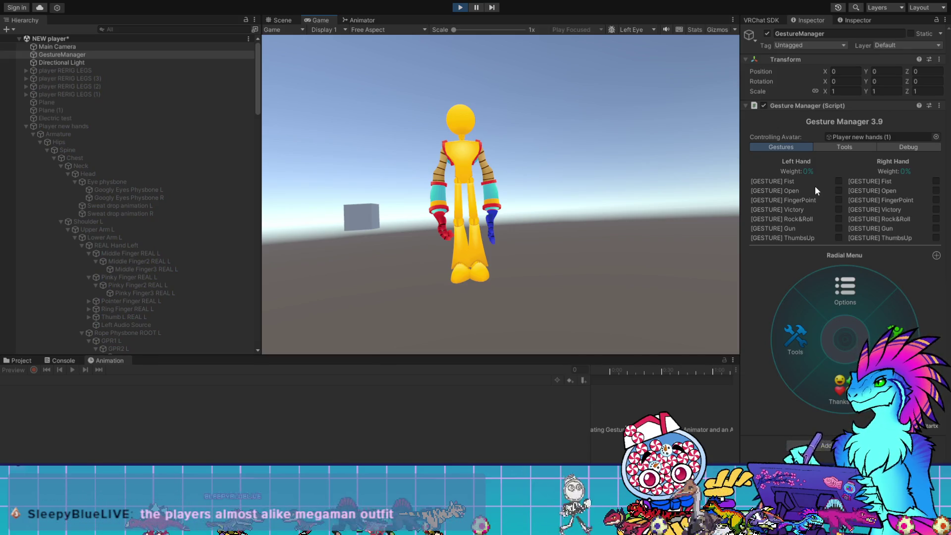
left_click(461, 7)
left_click(347, 20)
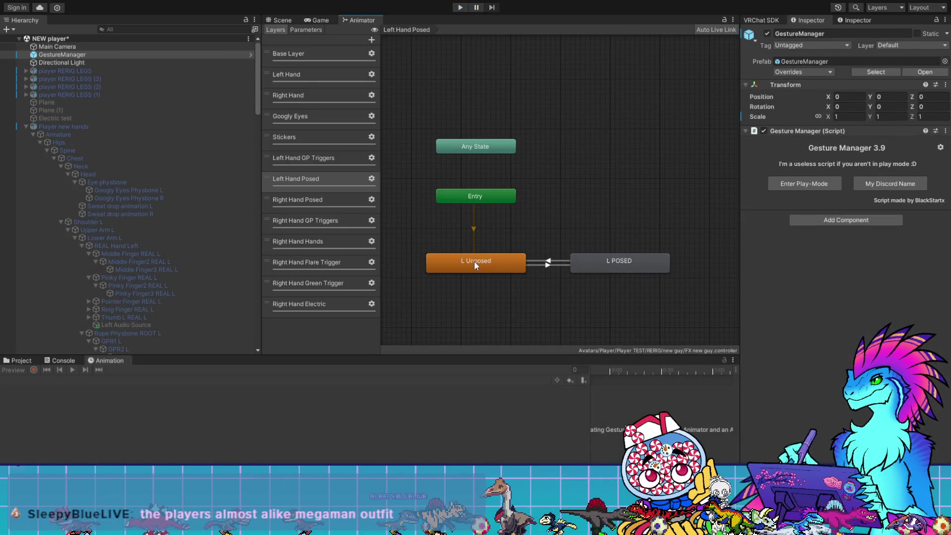
left_click(641, 262)
left_click(851, 57)
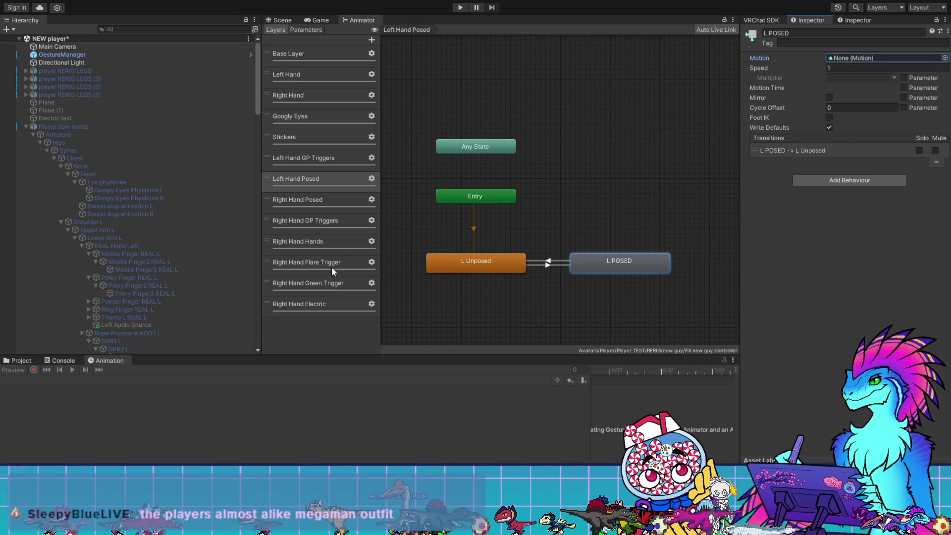
- Compare the Right Hand Posed R states with L Unposed, then re-enter Gesture Manager play mode
left_click(308, 203)
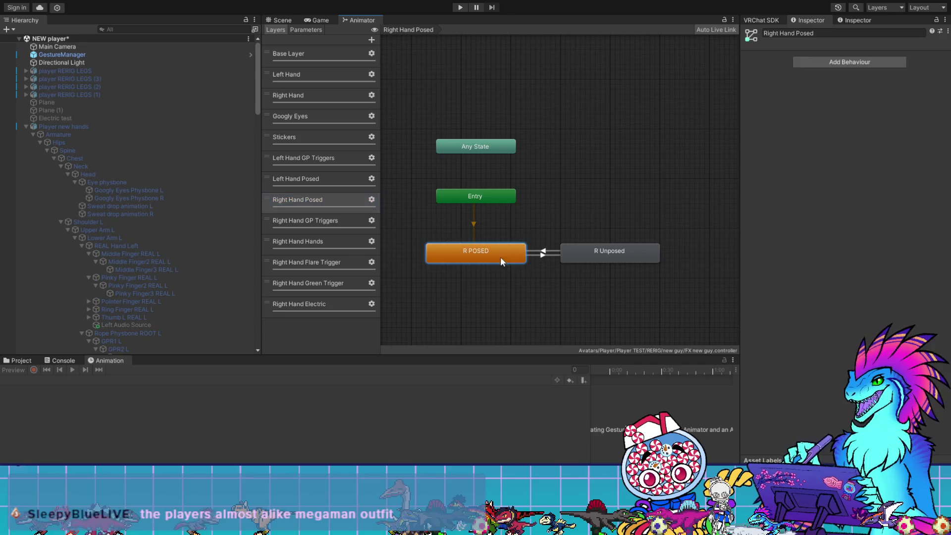
left_click(500, 256)
left_click(596, 252)
left_click(312, 182)
left_click(475, 264)
left_click(107, 55)
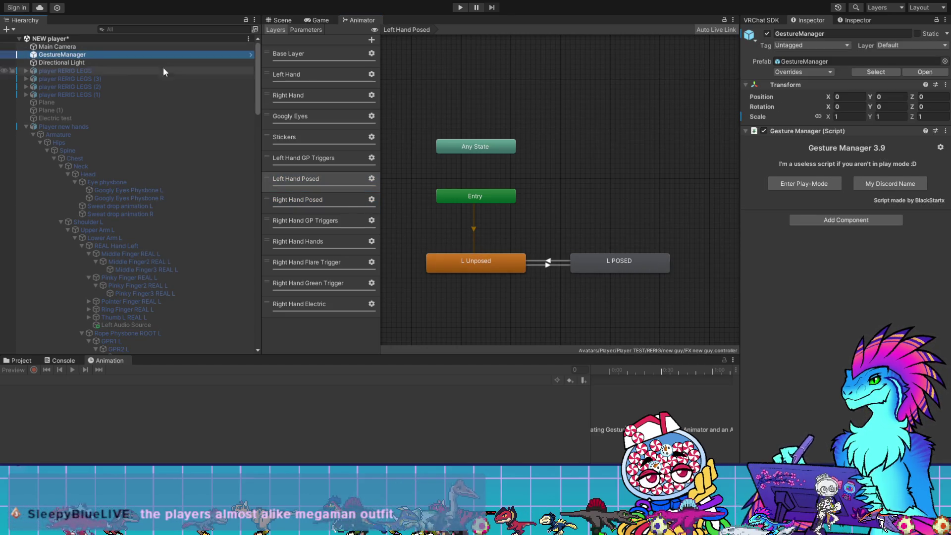
left_click(825, 186)
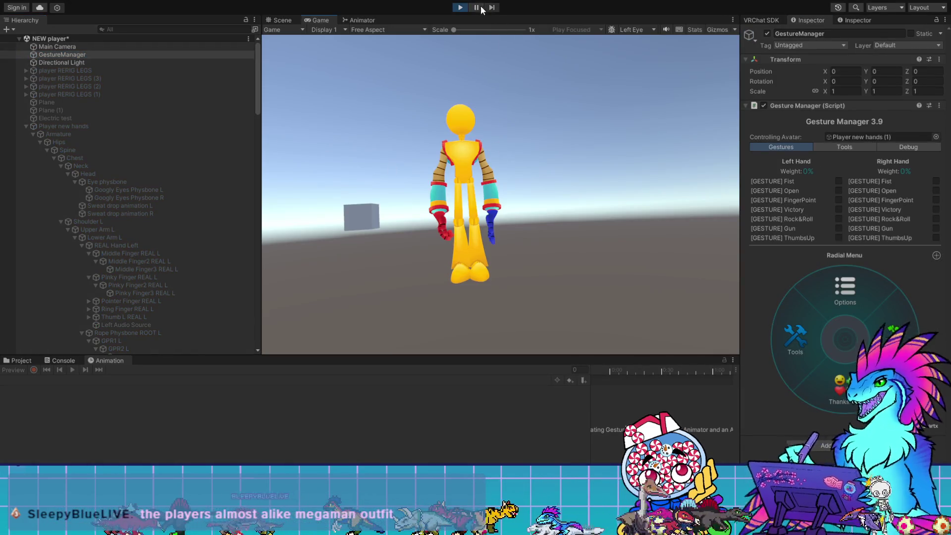
- Stop play mode and inspect the Middle Finger L and Hand Left bones' constraints and clip
left_click(461, 8)
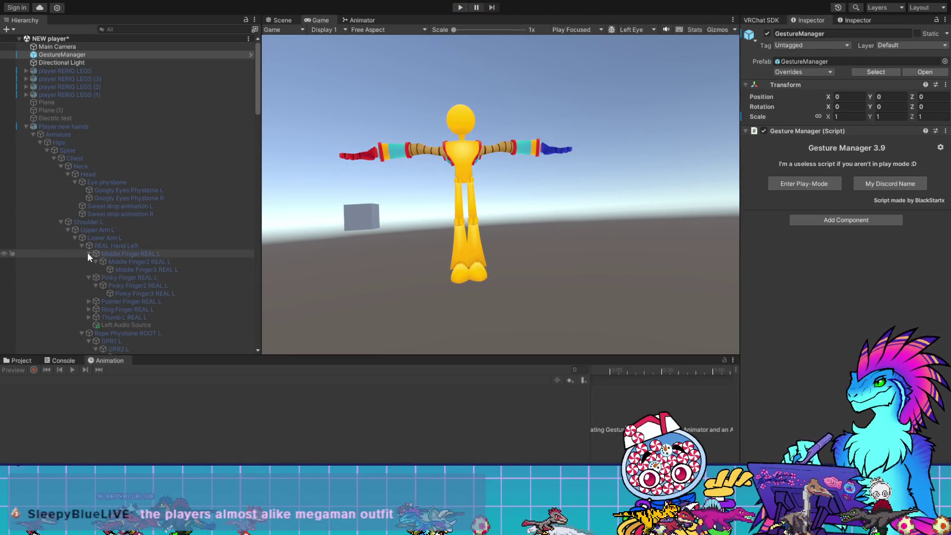
scroll(91, 245, "down", 10)
scroll(181, 240, "down", 5)
key("Left")
left_click(229, 128)
left_click(222, 122)
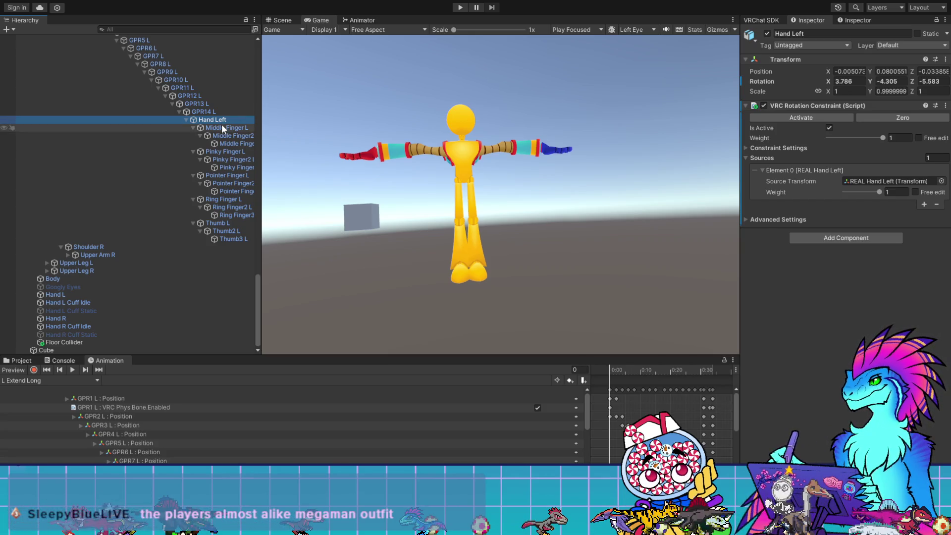
scroll(94, 158, "up", 10)
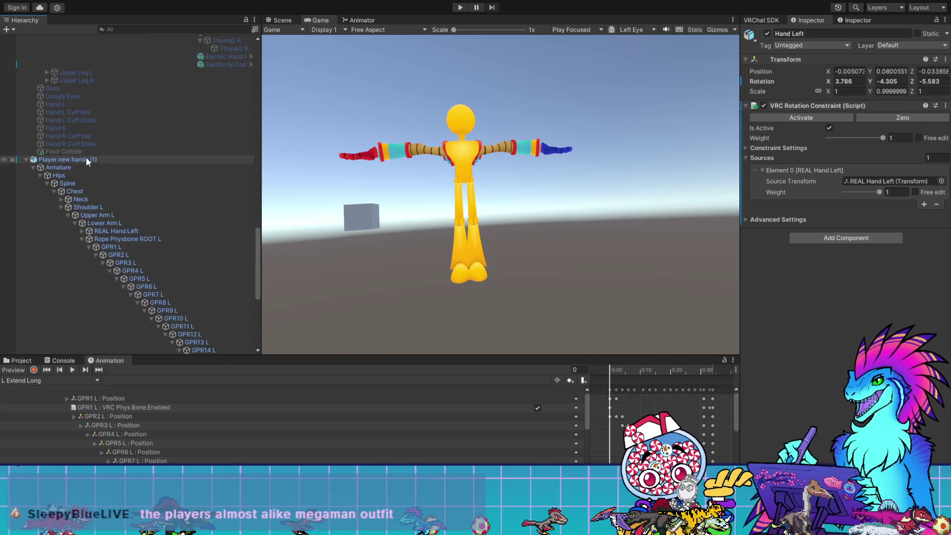
- Remove the Player new hands (1) avatar copy
left_click(86, 159)
key("alt+shift+a")
scroll(86, 159, "down", 12)
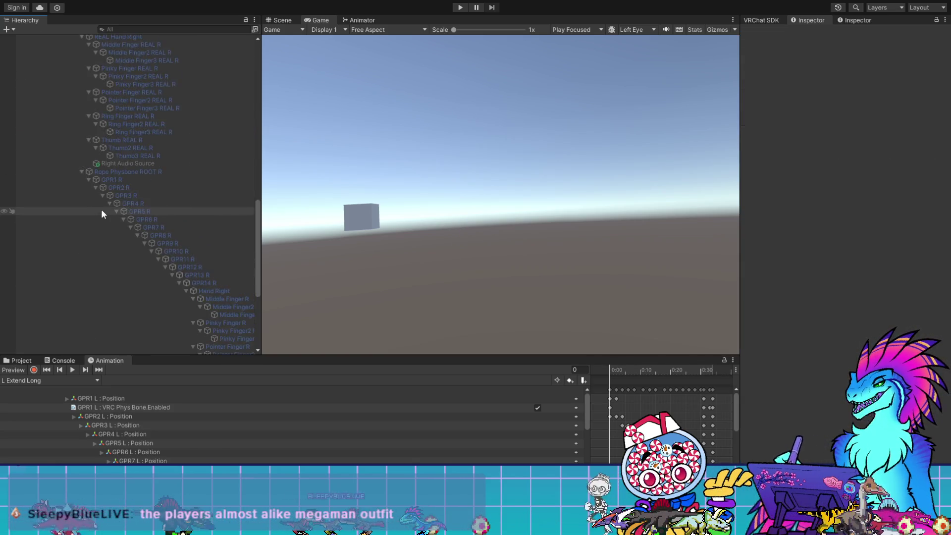
scroll(105, 203, "up", 12)
- Duplicate the original Player new hands avatar and make the new copy active
left_click(75, 127)
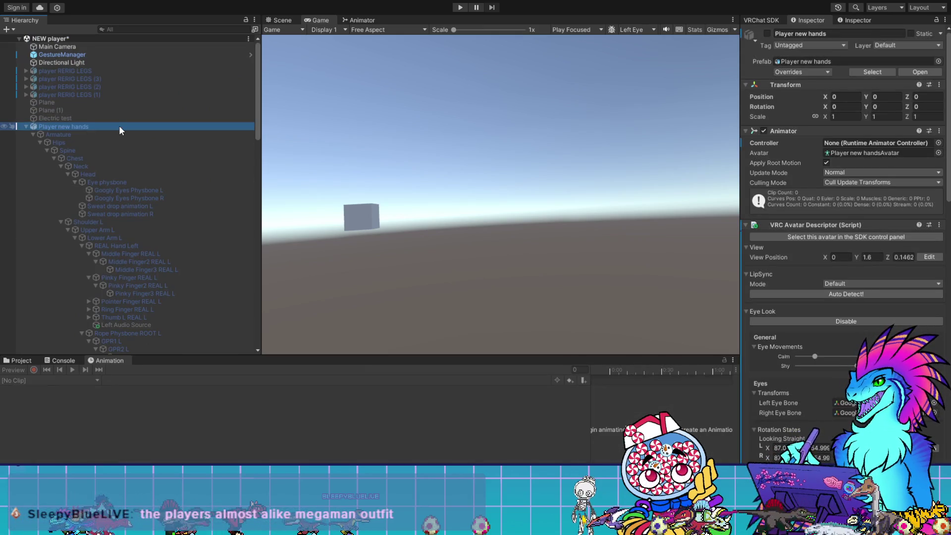
key("ctrl+d")
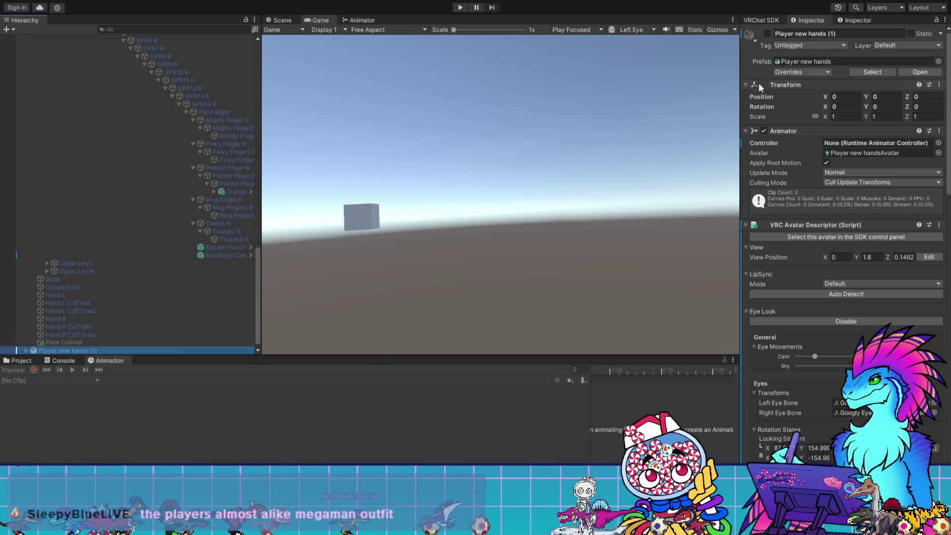
left_click(767, 33)
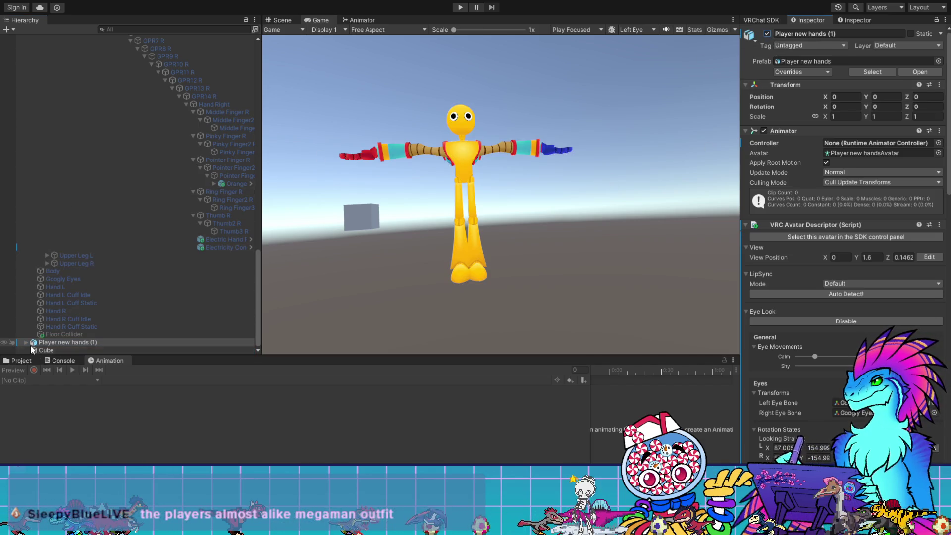
left_click(56, 344)
scroll(94, 309, "down", 3)
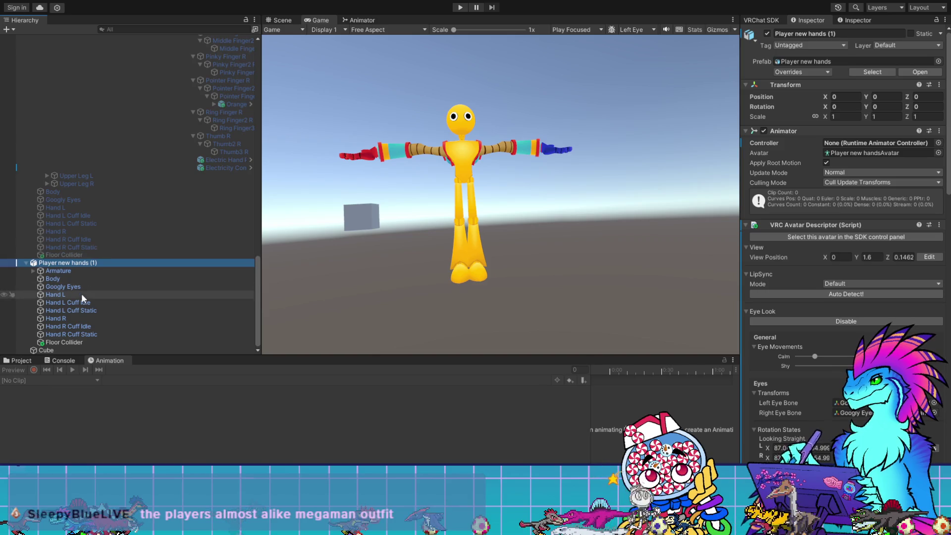
scroll(99, 248, "up", 20)
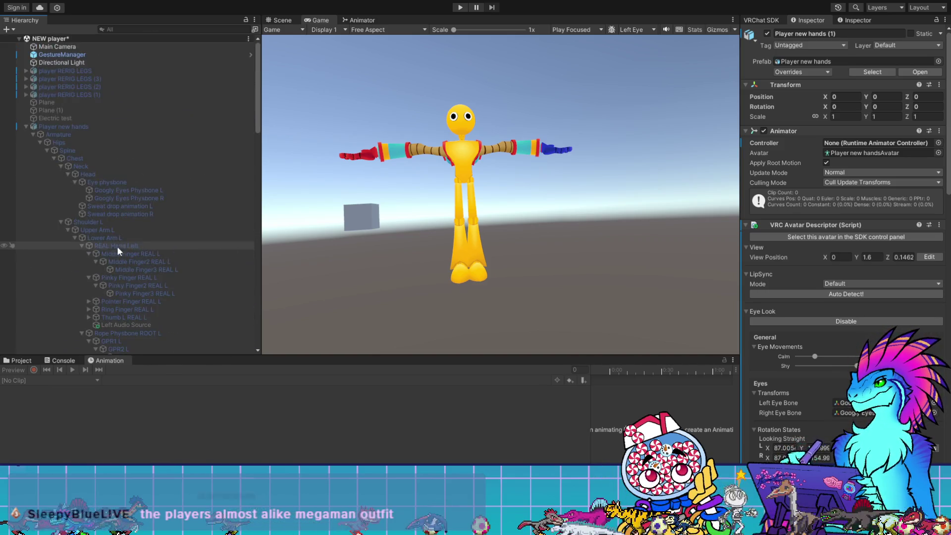
- Test the new avatar copy in Gesture Manager play mode, then stop
left_click(74, 54)
left_click(803, 184)
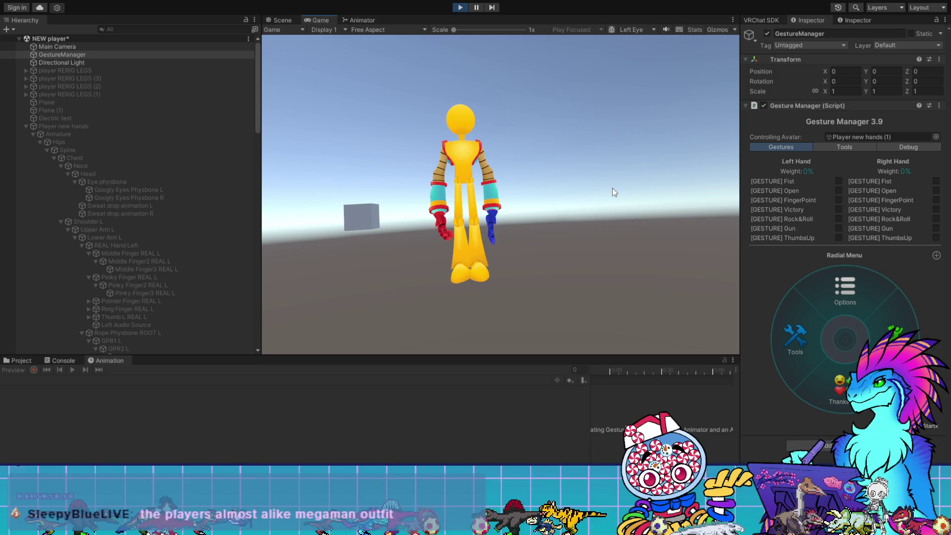
left_click(459, 8)
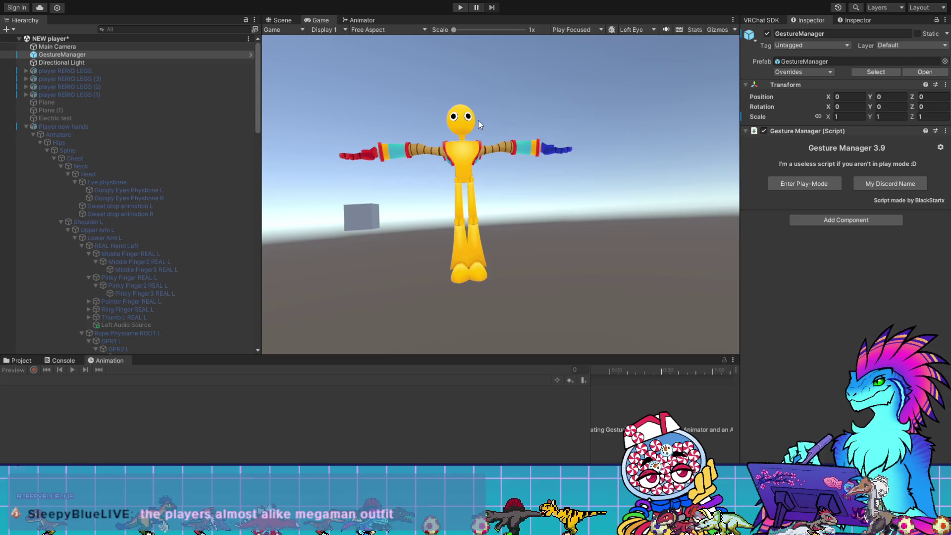
- Check the rotation constraints on the left thumb, middle, pinky and pointer finger bones, then show the FX controller graph
scroll(178, 198, "down", 10)
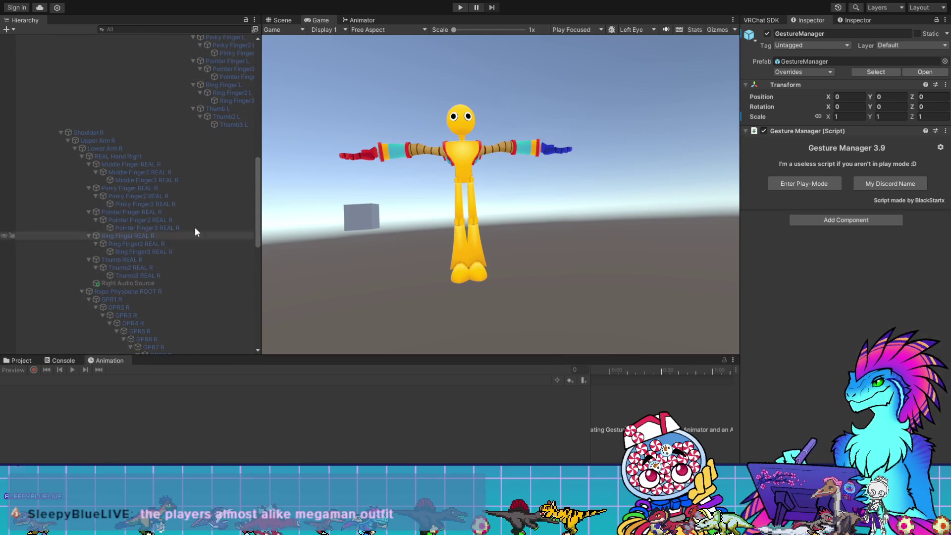
left_click(237, 115)
left_click(237, 122)
scroll(236, 124, "up", 2)
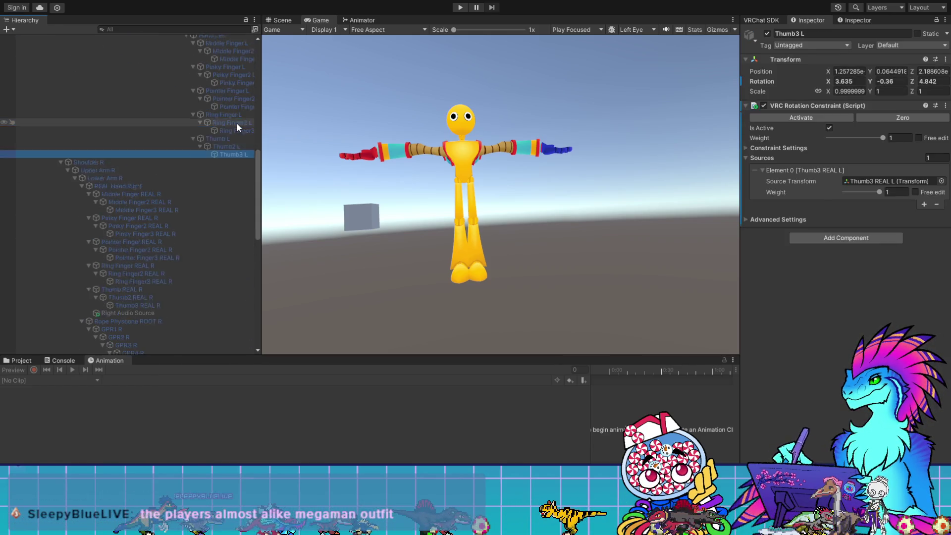
scroll(237, 123, "up", 8)
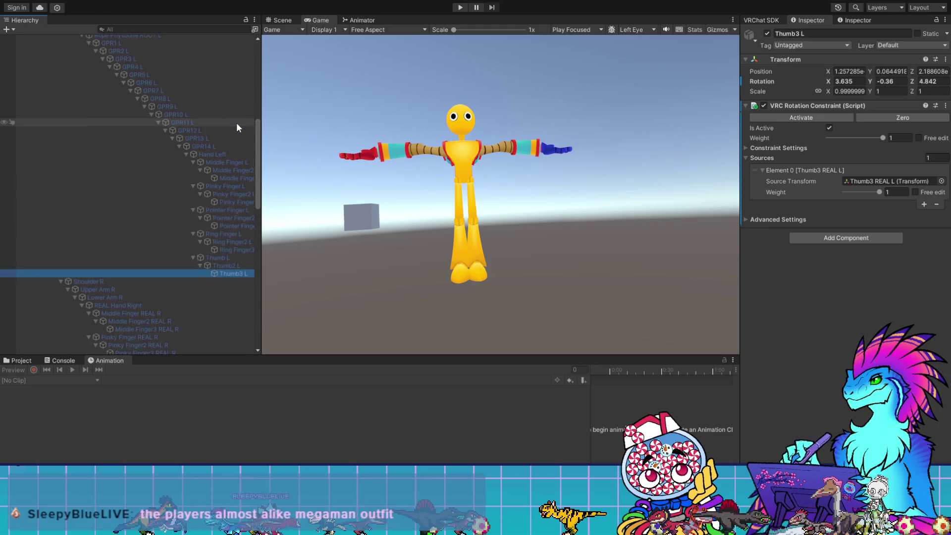
left_click(219, 154)
left_click(221, 162)
left_click(225, 178)
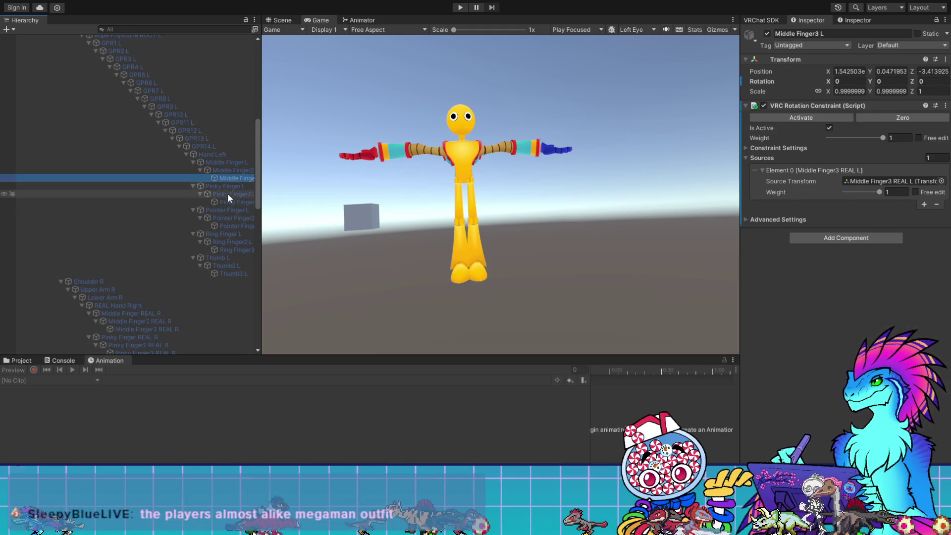
left_click(228, 202)
left_click(224, 217)
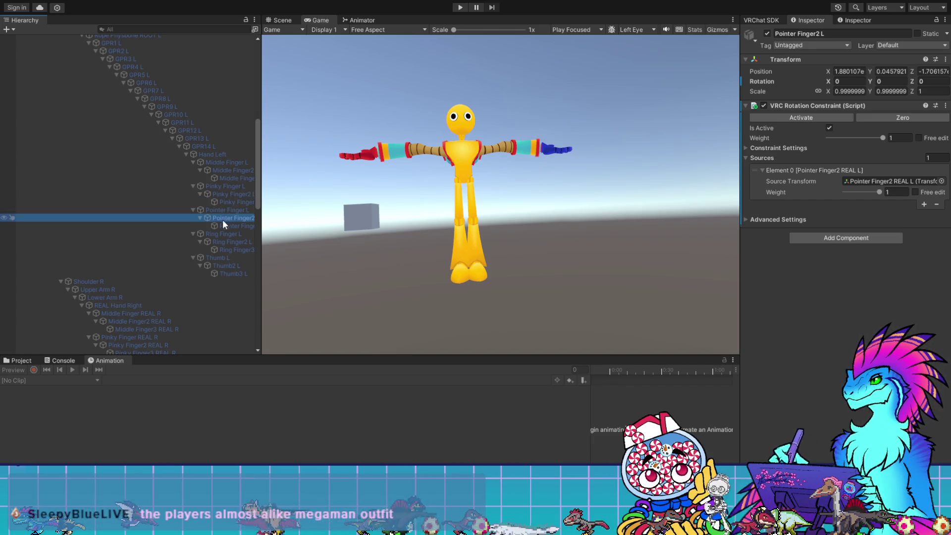
scroll(181, 233, "down", 13)
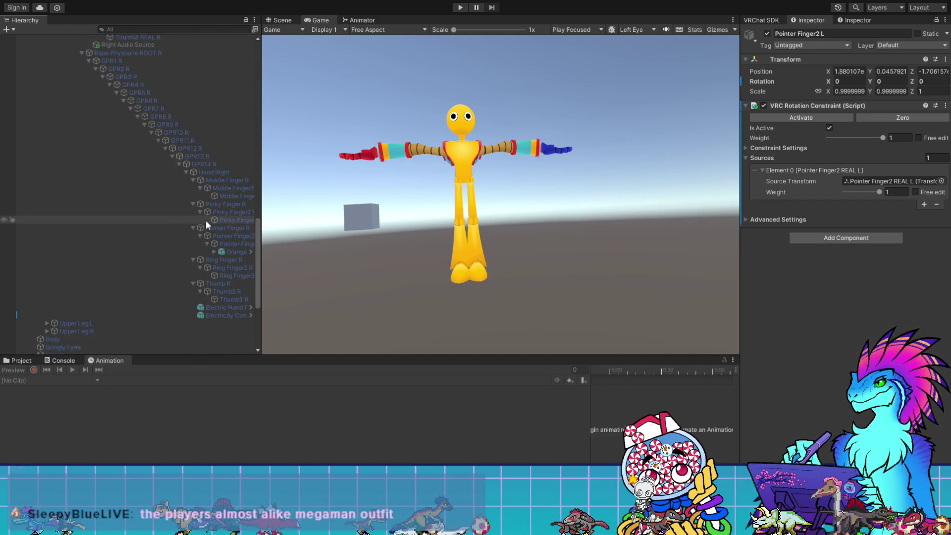
scroll(206, 219, "down", 5)
left_click(364, 20)
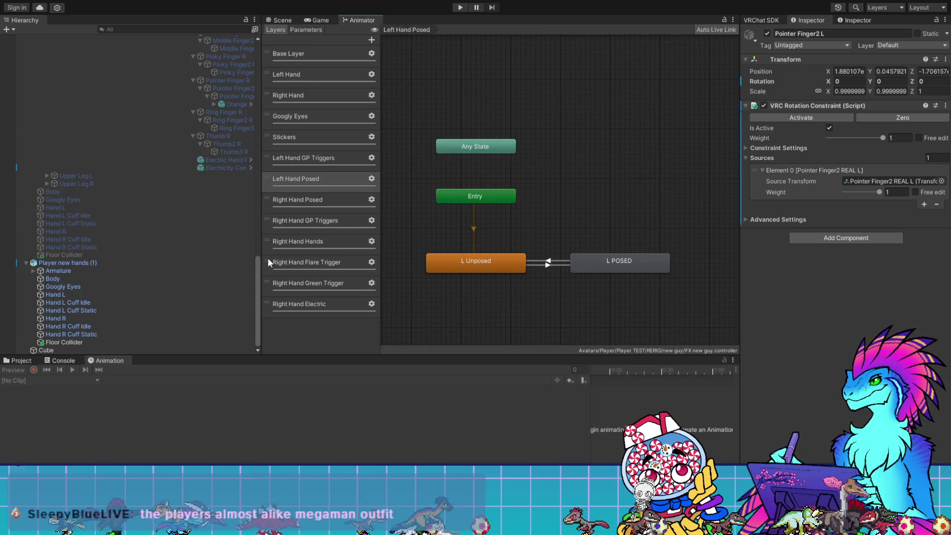
- Delete the Right Hand Posed and Left Hand Posed layers from the FX controller
left_click(303, 203)
key("Delete")
left_click(316, 178)
key("Delete")
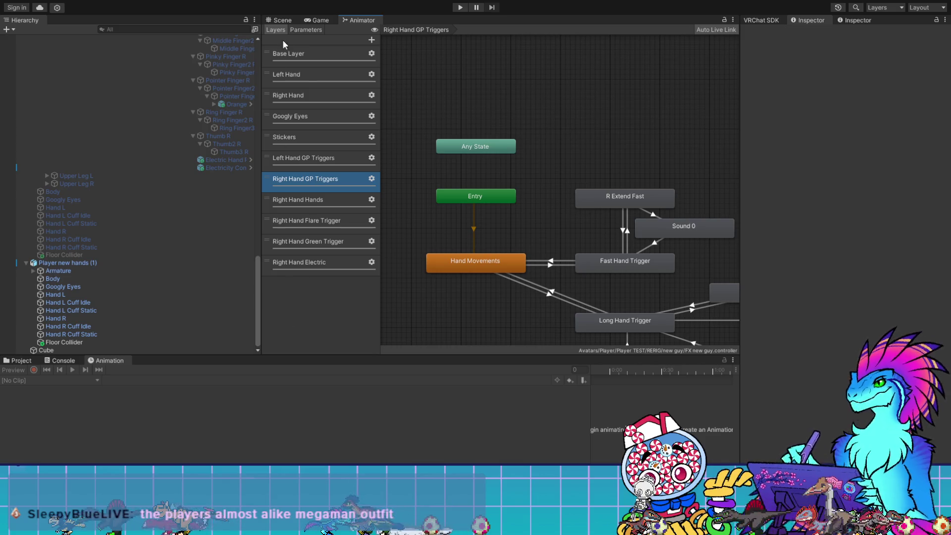
- Remove the L Posed toggle from the M Hand 1 expressions menu
left_click(282, 21)
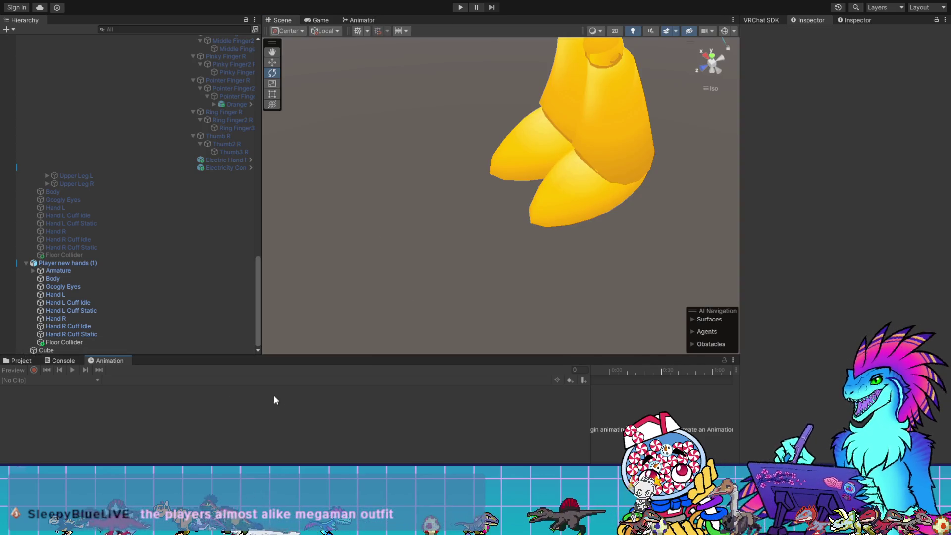
left_click(15, 360)
left_click(403, 425)
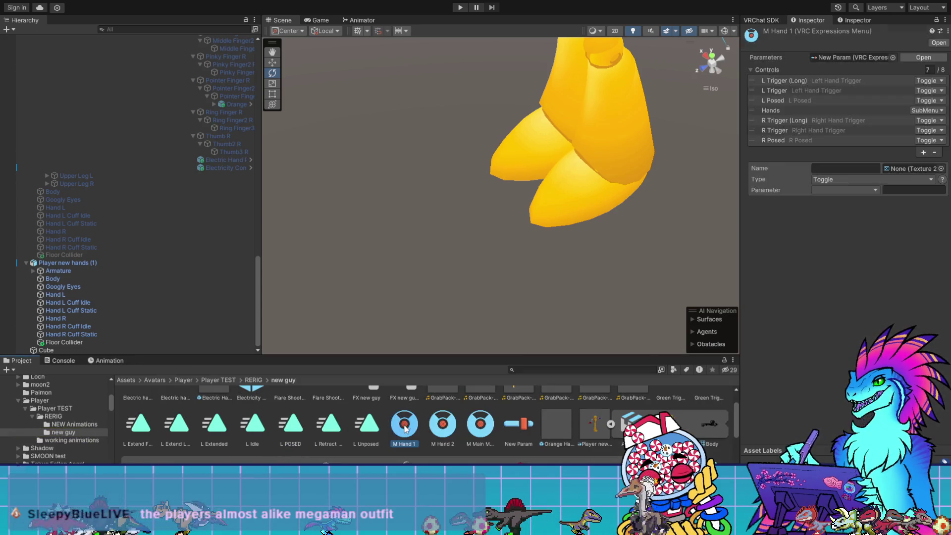
left_click(783, 99)
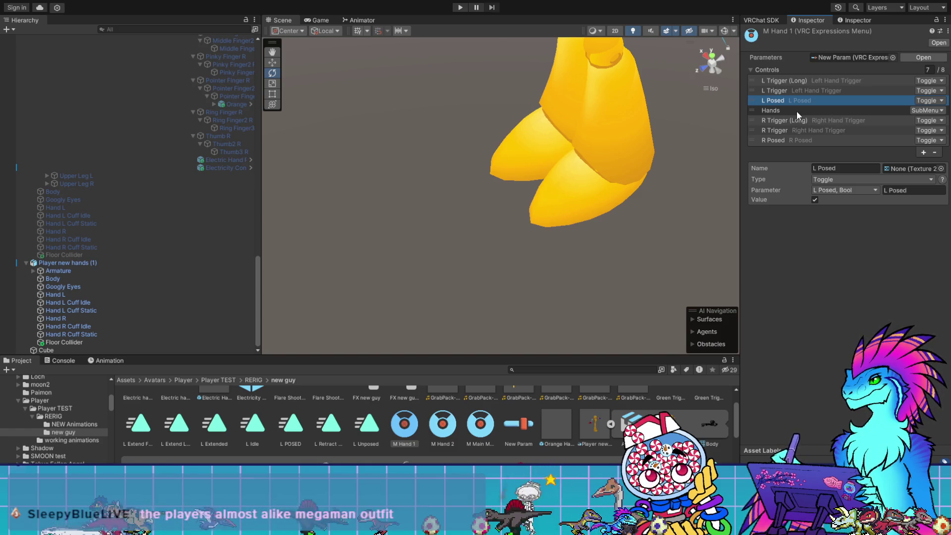
left_click(934, 152)
left_click(832, 130)
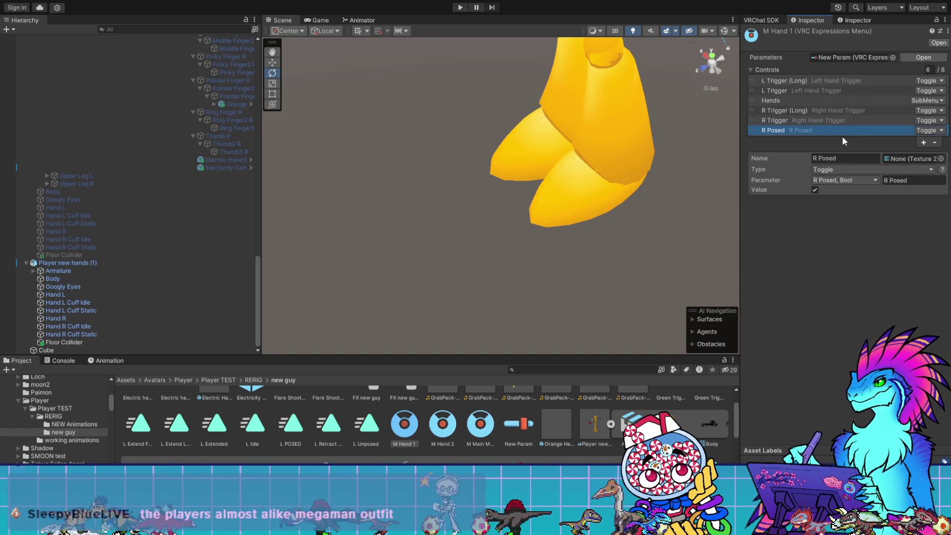
- Remove the R Posed and L Posed entries from the New Param expression parameters
left_click(442, 425)
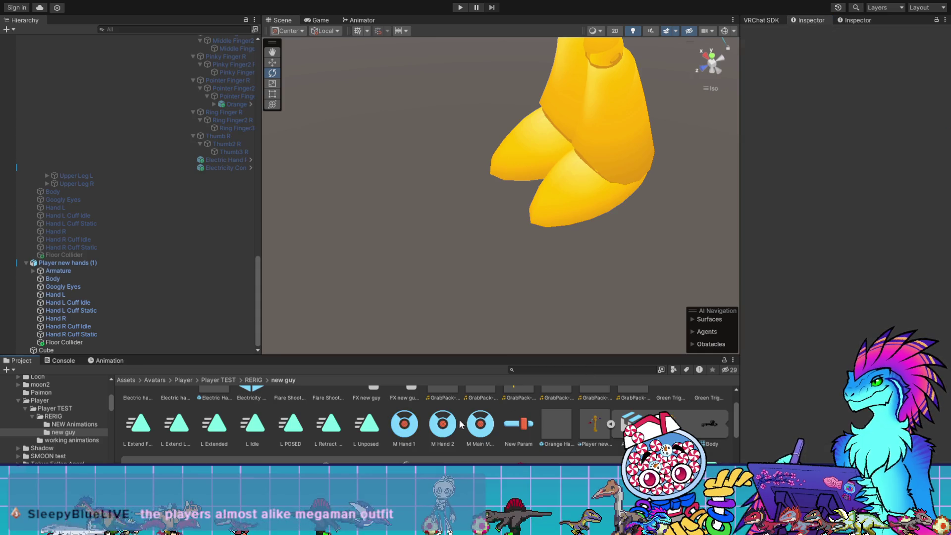
left_click(515, 424)
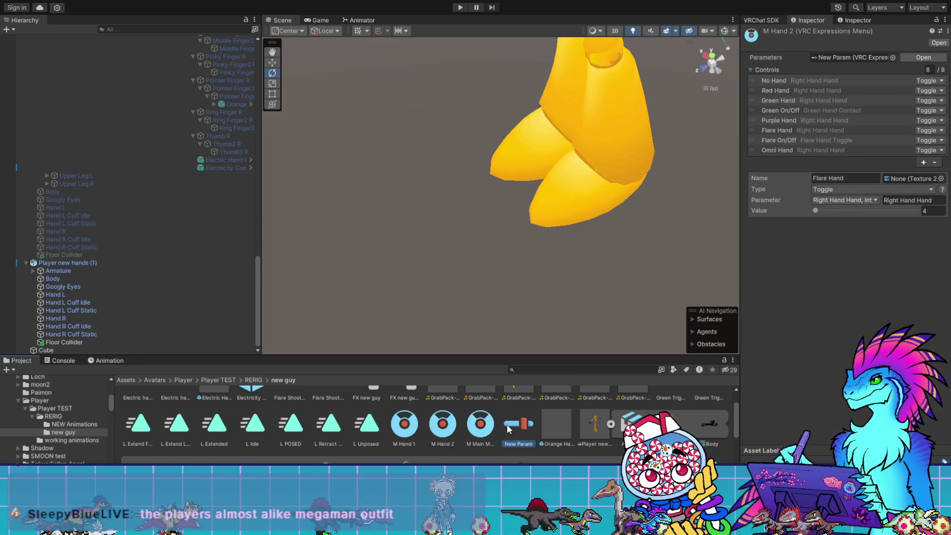
left_click(764, 242)
left_click(934, 255)
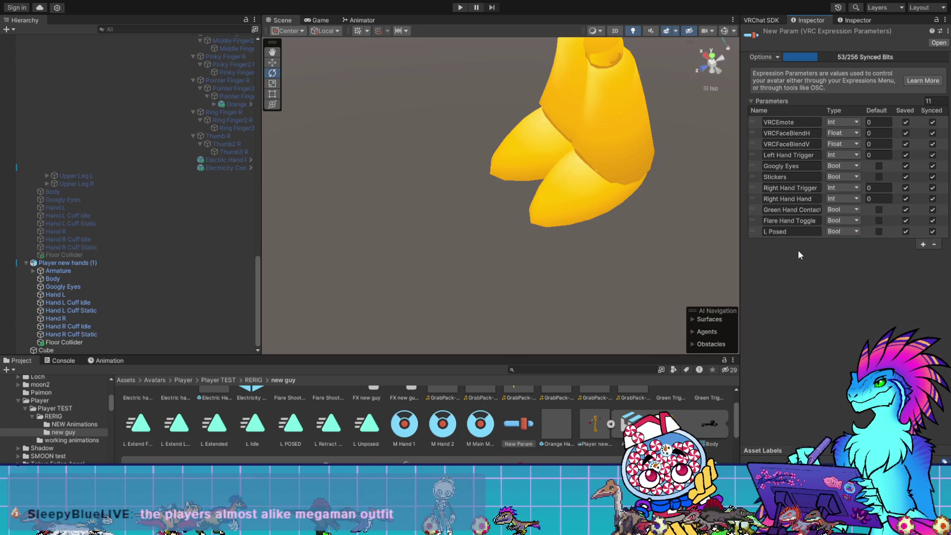
left_click(761, 233)
left_click(933, 245)
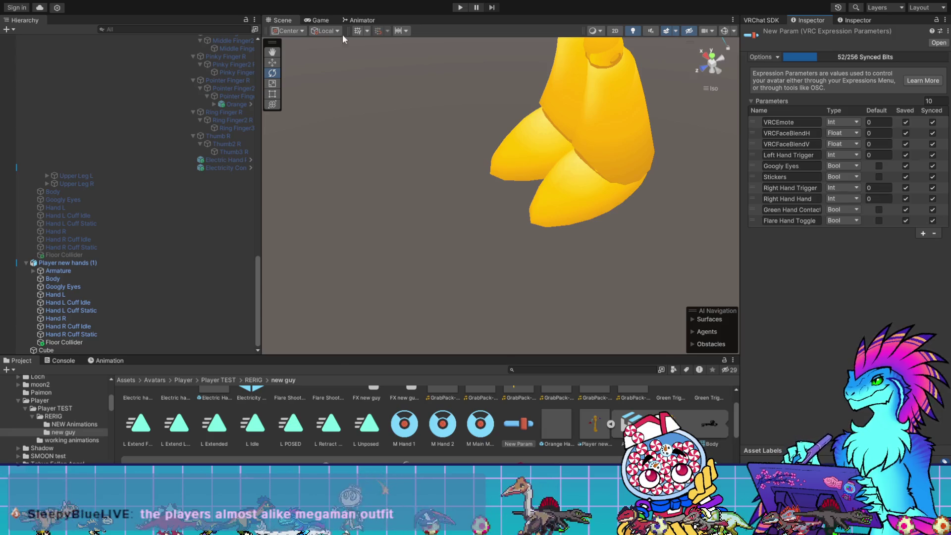
- Delete the R Posed and L Posed parameters from the FX controller's Animator parameters
left_click(356, 19)
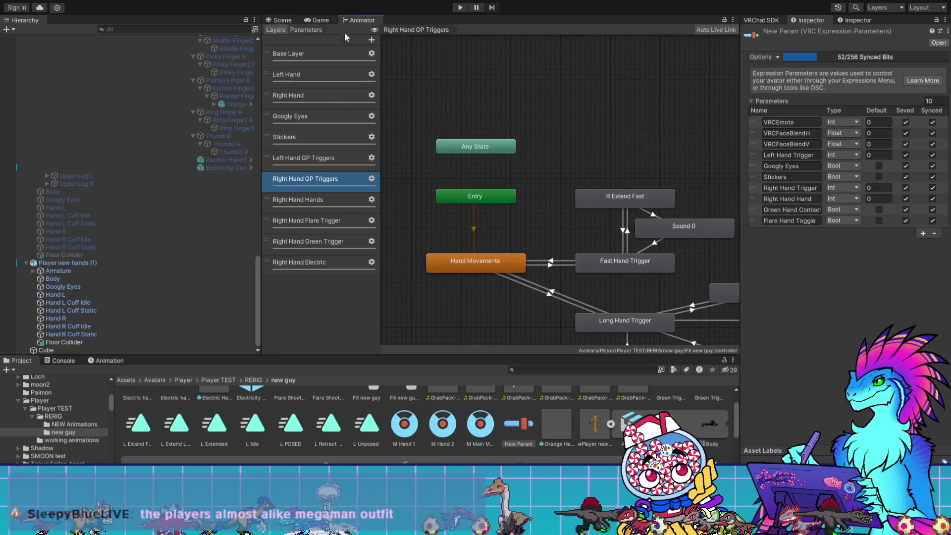
left_click(313, 31)
left_click(286, 218)
key("Delete")
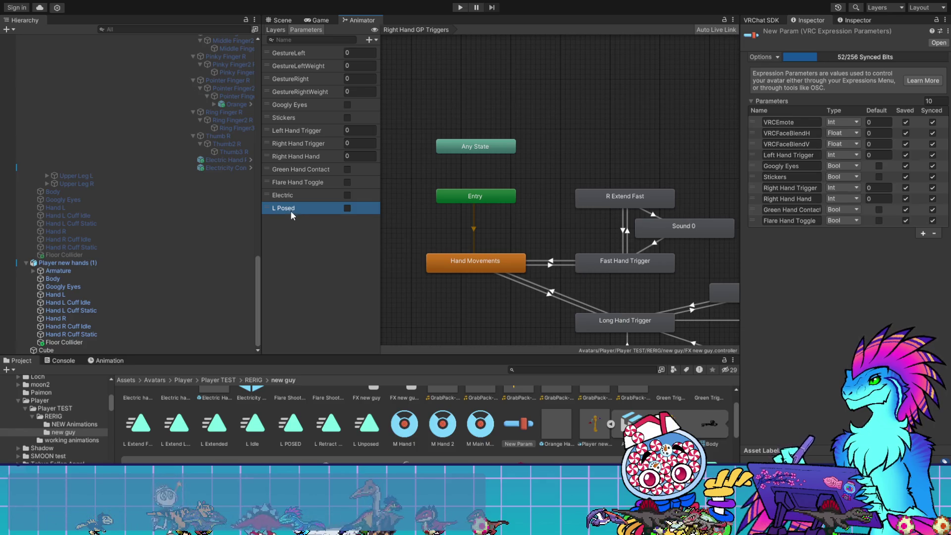
key("Delete")
scroll(135, 197, "up", 10)
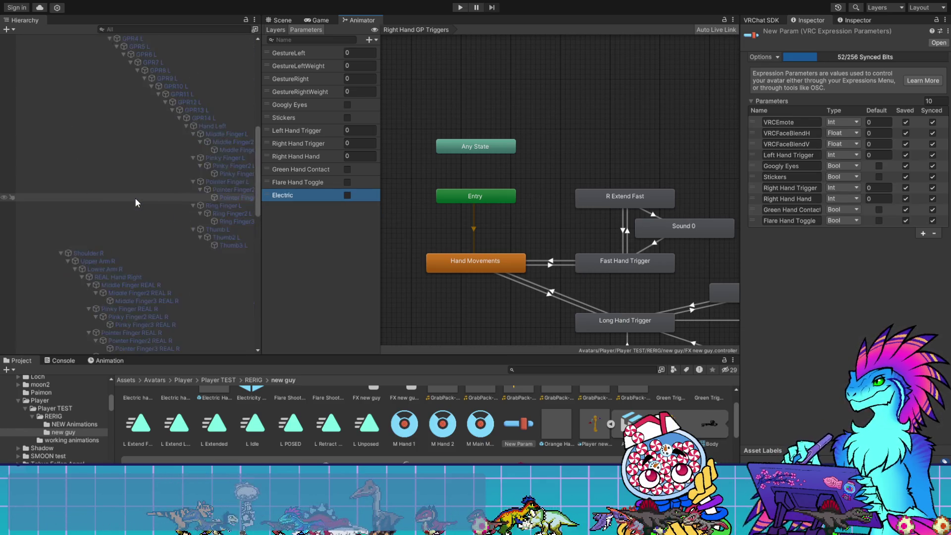
left_click(84, 54)
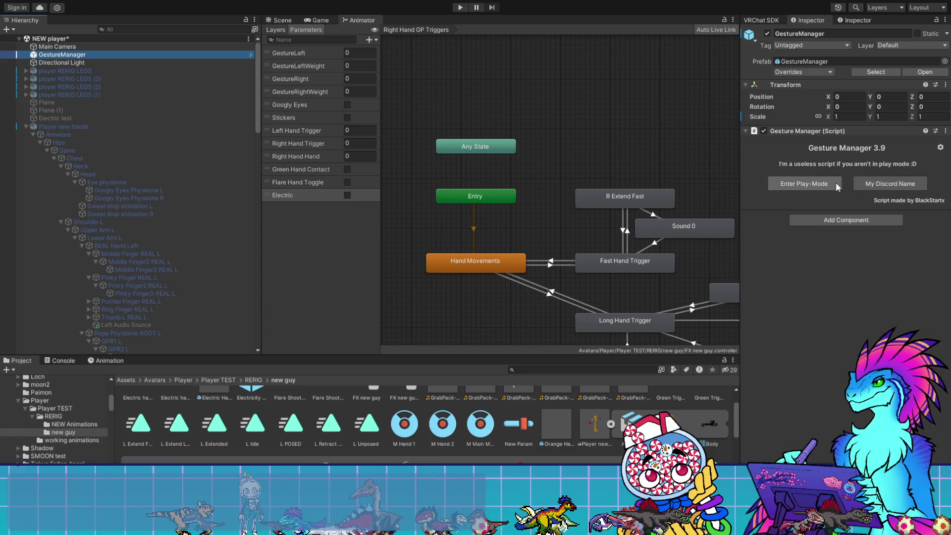
- Run a Gesture Manager play-mode test, then orbit the Scene view to face the avatar's front
left_click(817, 183)
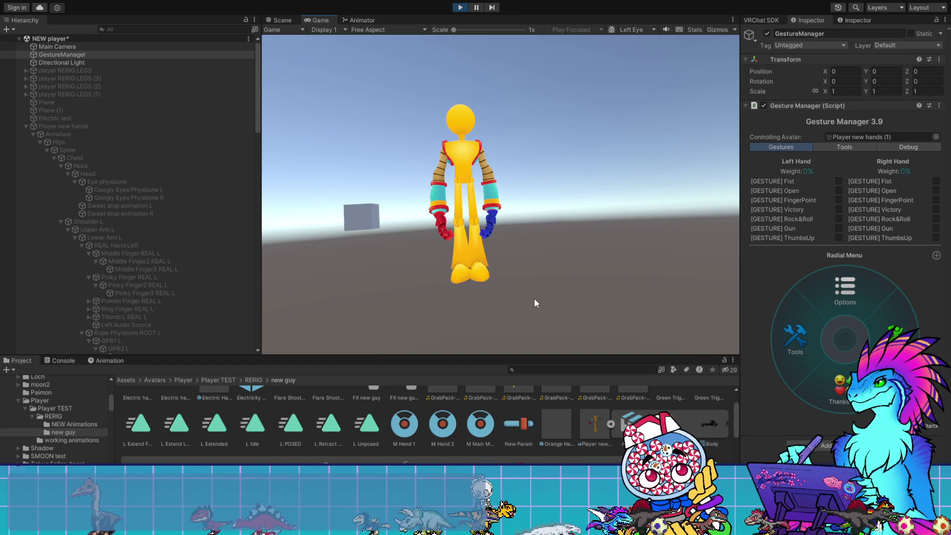
left_click(459, 8)
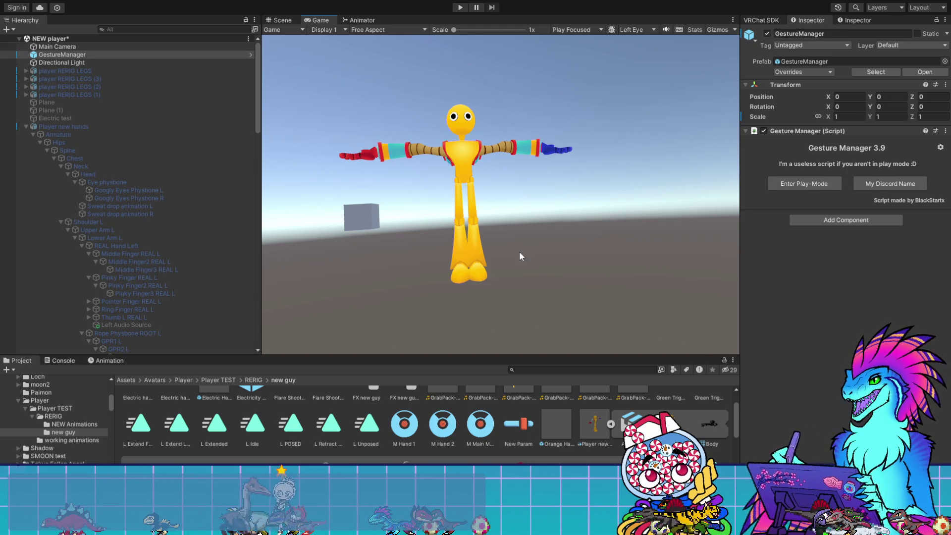
left_click(283, 22)
mouse_move(591, 195)
left_mouse_down()
mouse_move(570, 178)
mouse_move(592, 244)
mouse_move(627, 245)
mouse_move(448, 170)
mouse_move(531, 283)
left_mouse_up()
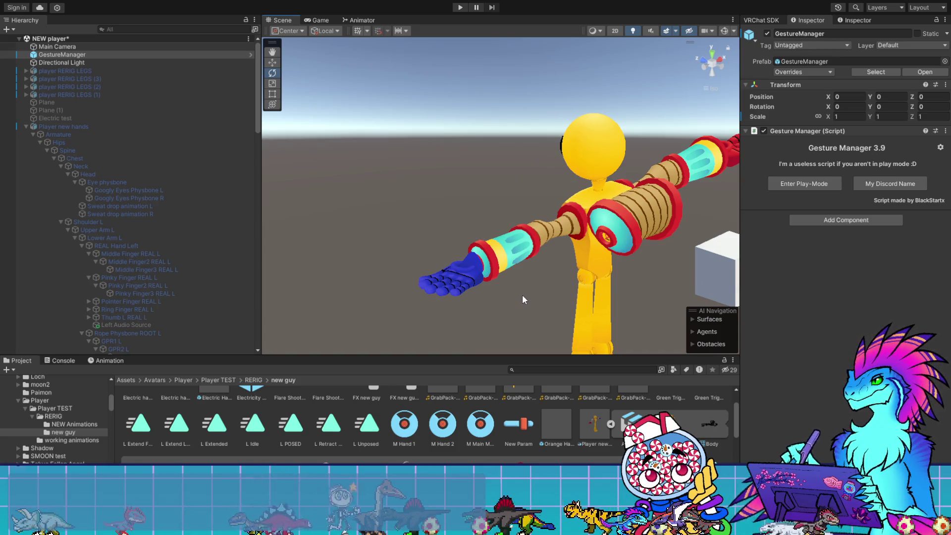
left_click_drag(522, 291, 714, 271)
mouse_move(492, 238)
left_mouse_down()
mouse_move(639, 150)
mouse_move(653, 199)
left_mouse_up()
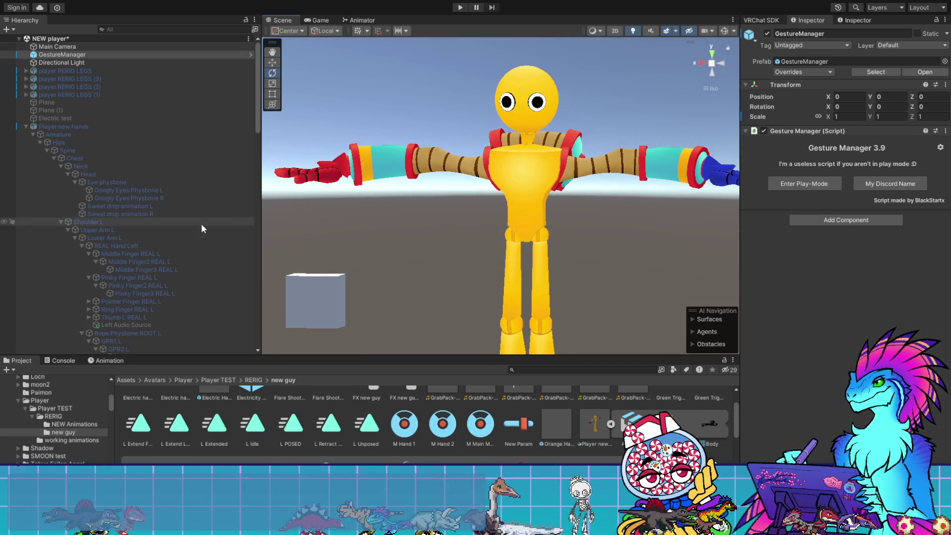
scroll(128, 225, "down", 15)
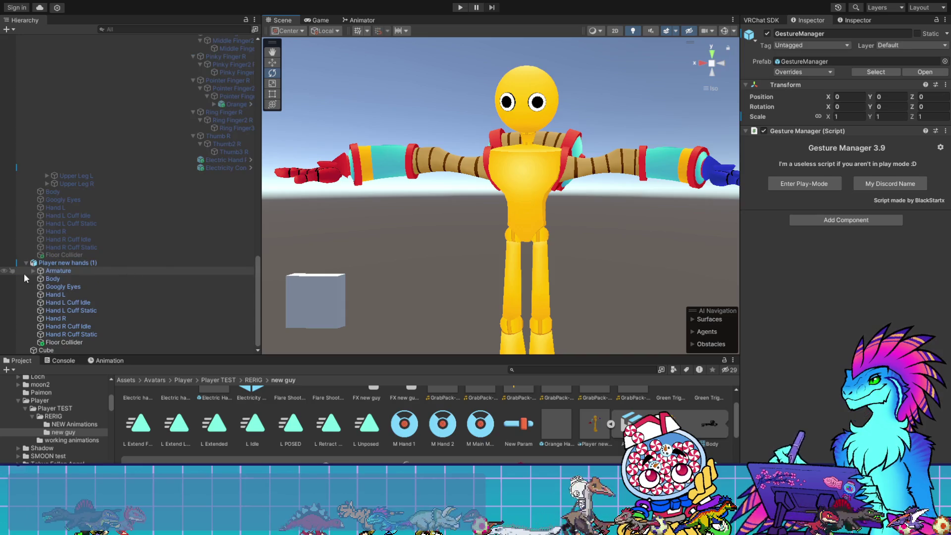
- Add a new layer named L Posed to the FX controller
left_click(367, 20)
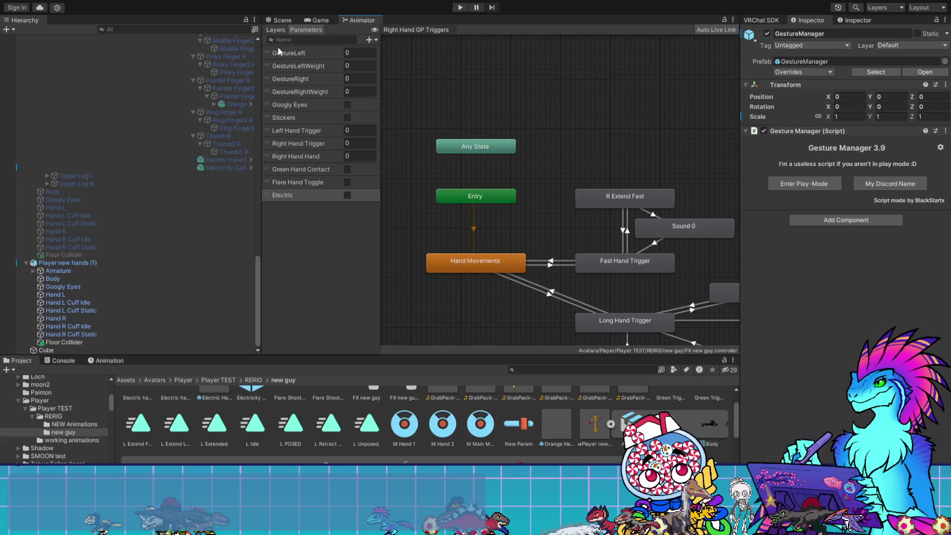
left_click(275, 30)
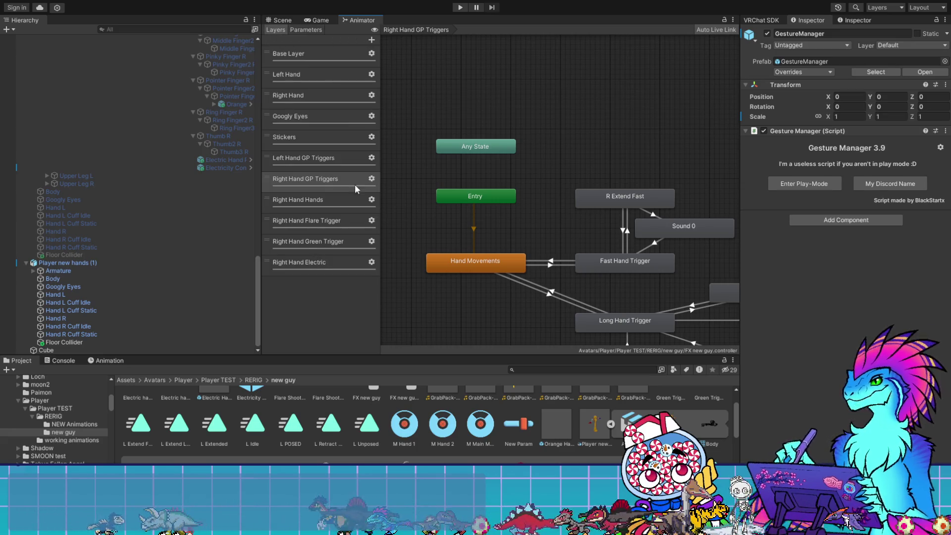
left_click(372, 40)
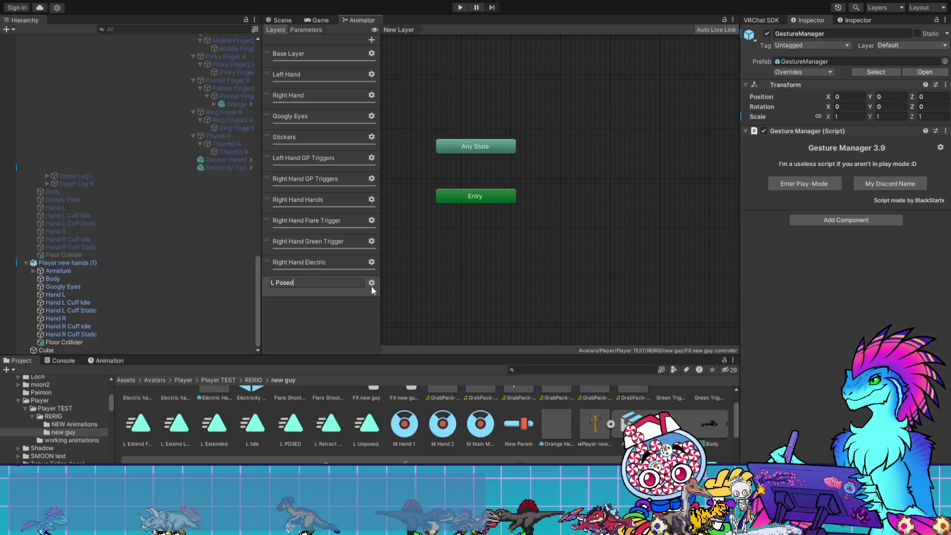
key("Return")
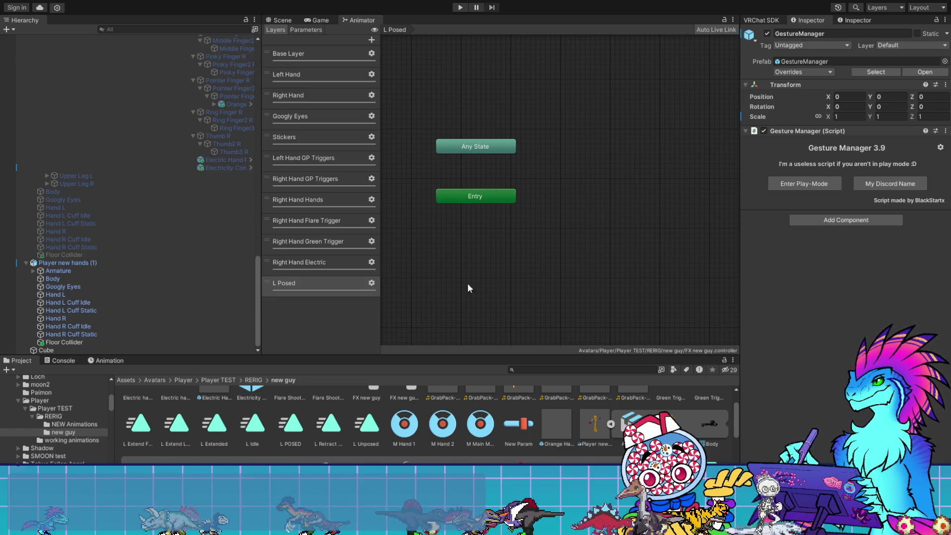
left_click(323, 283)
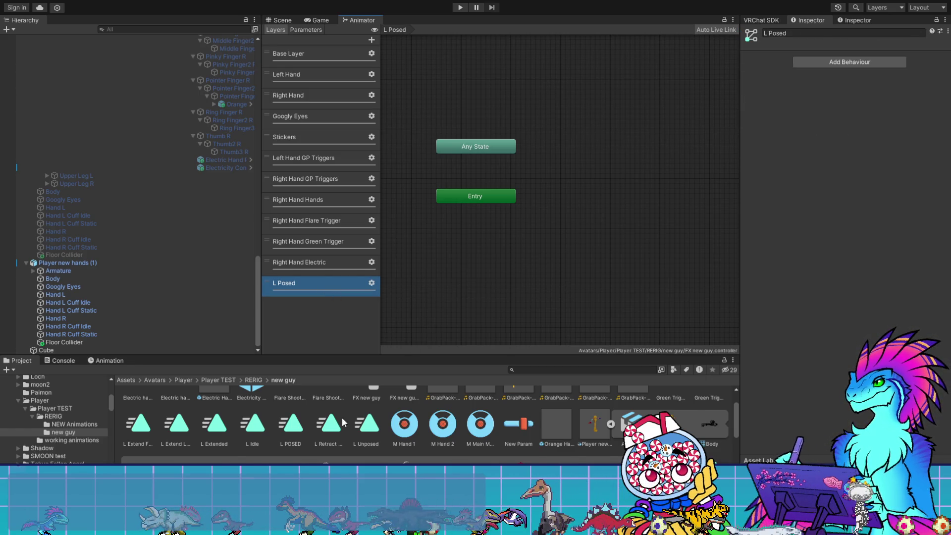
- Drop the L Unposed clip as the default state and L POSED beside it
scroll(339, 420, "up", 1)
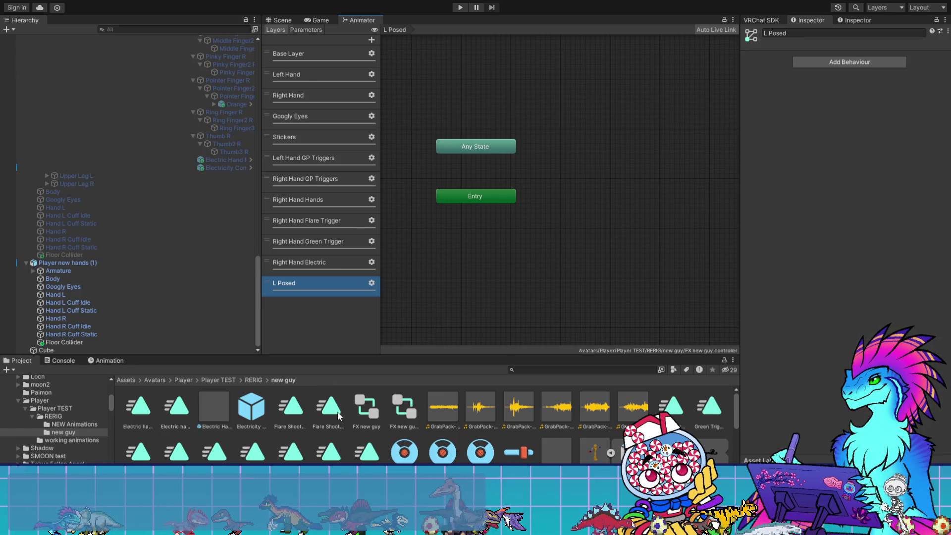
scroll(315, 414, "down", 3)
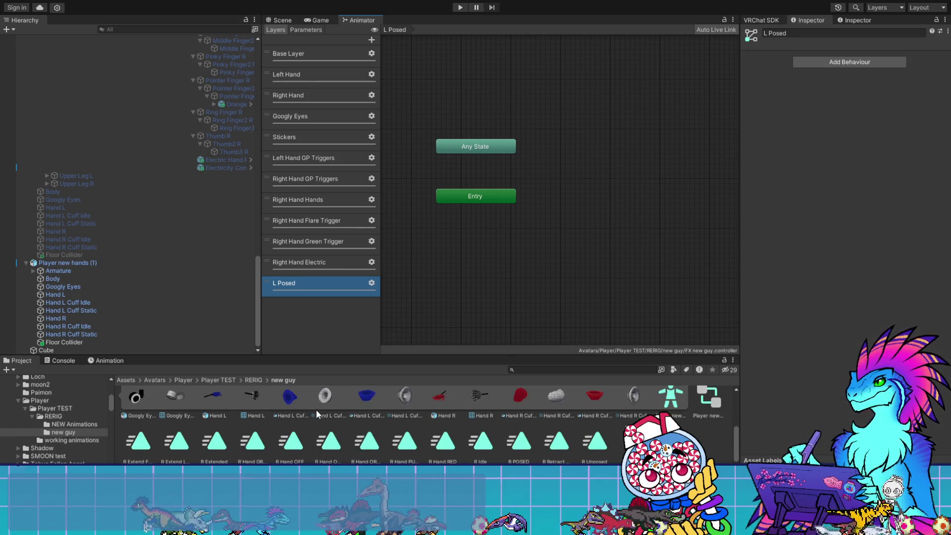
scroll(316, 414, "up", 2)
mouse_move(360, 407)
left_mouse_down()
mouse_move(322, 287)
mouse_move(451, 238)
left_mouse_up()
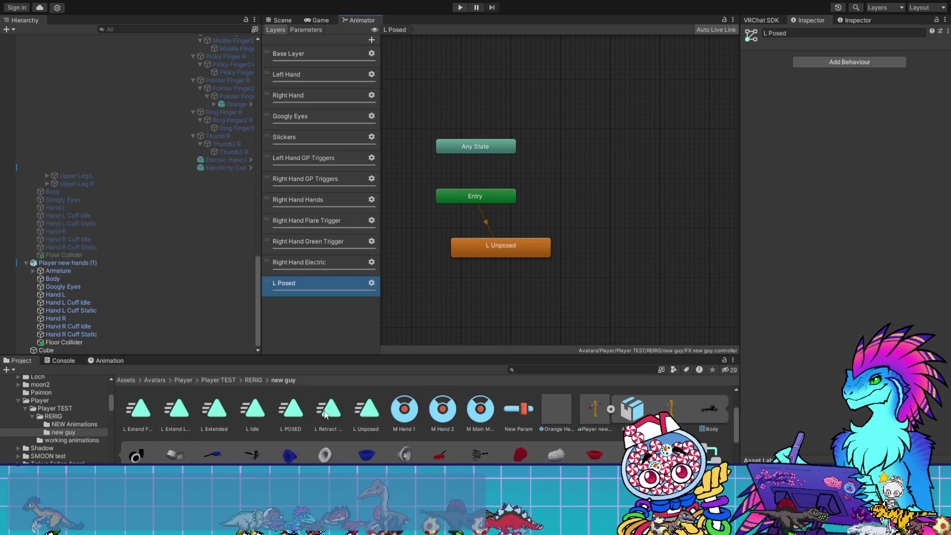
mouse_move(297, 415)
left_mouse_down()
mouse_move(619, 257)
mouse_move(599, 245)
left_mouse_up()
left_click_drag(499, 256, 474, 252)
mouse_move(643, 260)
left_mouse_down()
mouse_move(596, 244)
mouse_move(601, 250)
left_mouse_up()
left_click(509, 248)
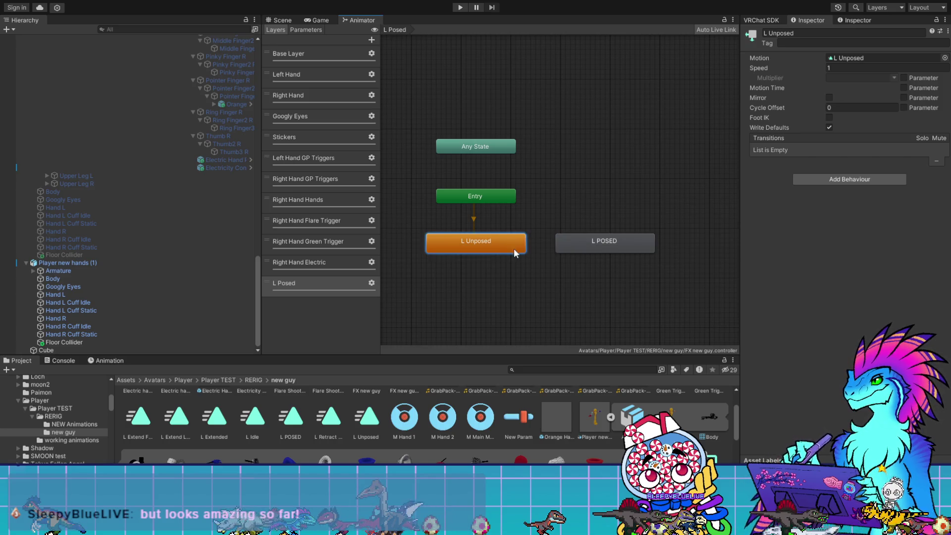
- Create transitions between L Unposed and L POSED with exit time off and 0 duration
left_click(574, 246)
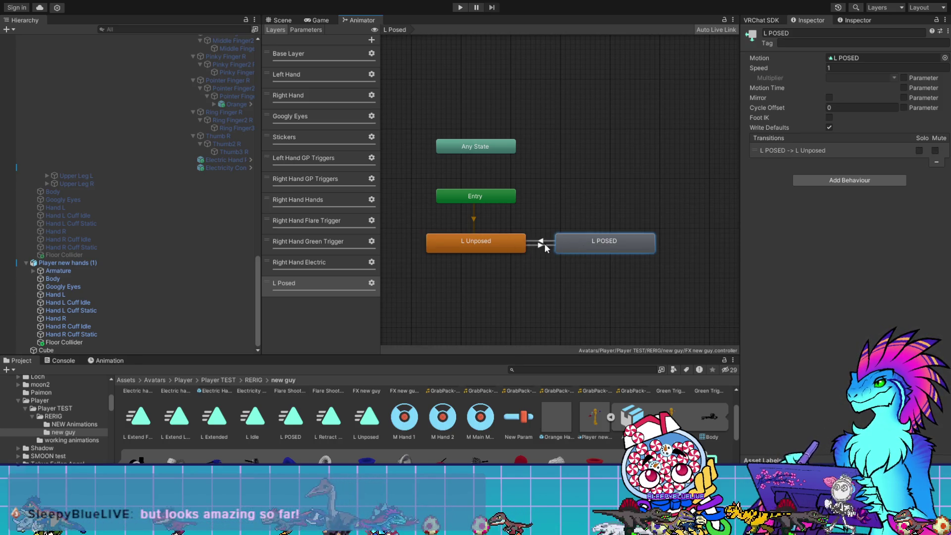
left_click(540, 244)
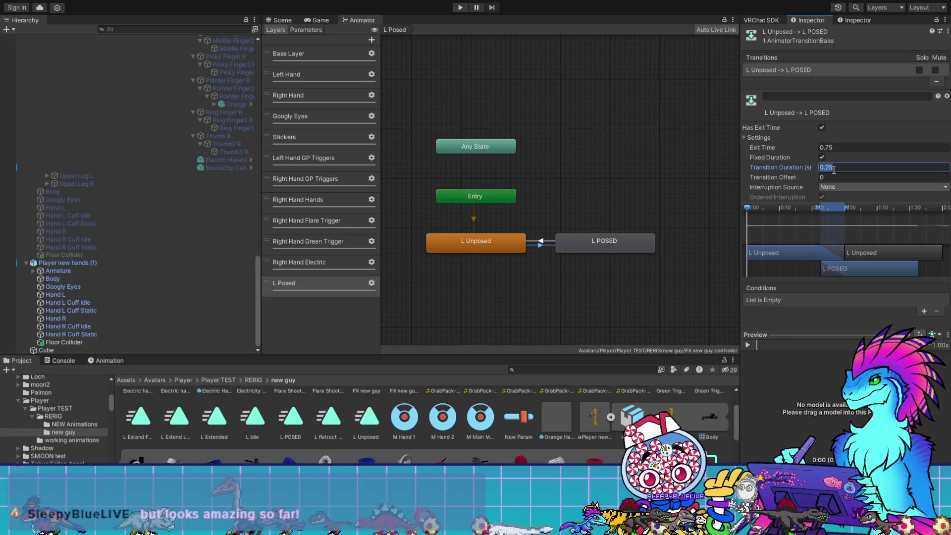
type("0")
left_click(822, 157)
type("0")
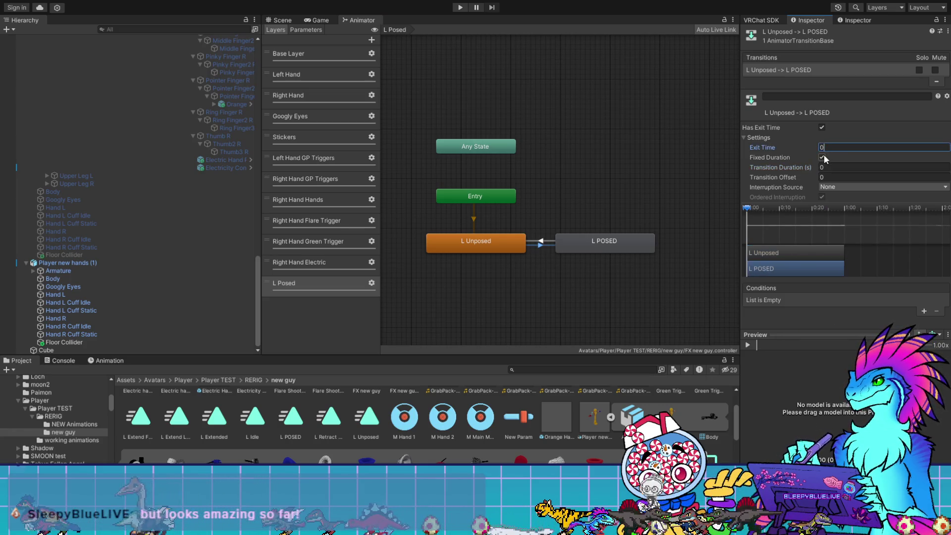
left_click(822, 128)
left_click(540, 240)
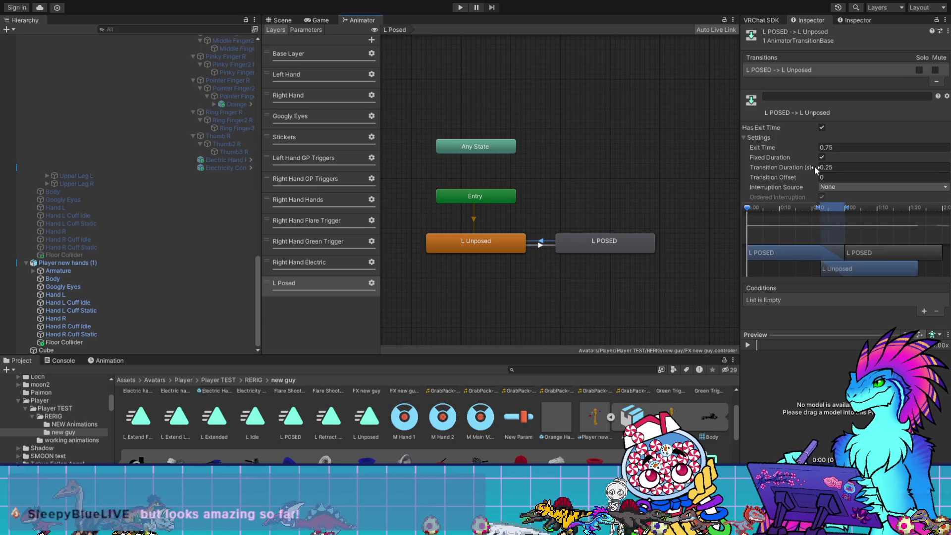
left_click(826, 146)
type("0")
key("Tab")
left_click(822, 128)
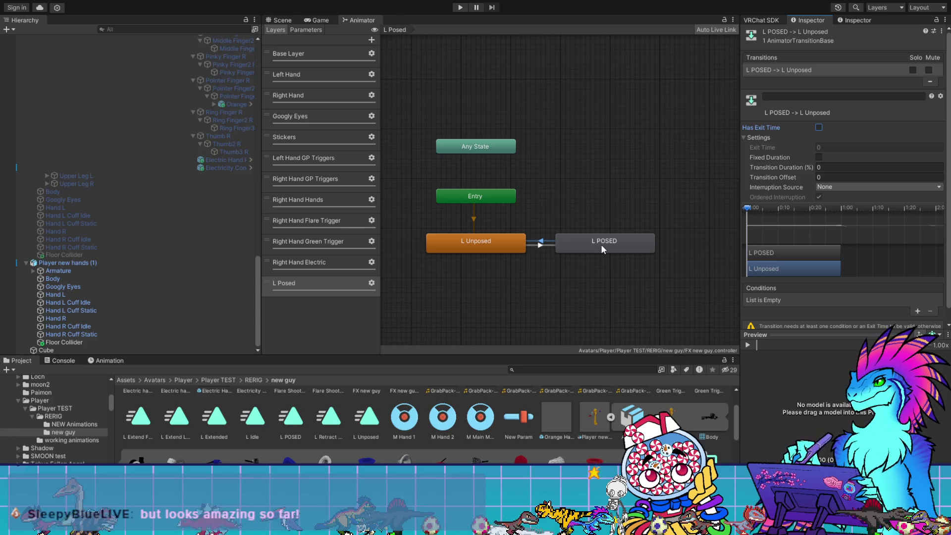
- Add an L Posed parameter to the expression parameters and an L Posed Bool to the Animator
left_click(522, 423)
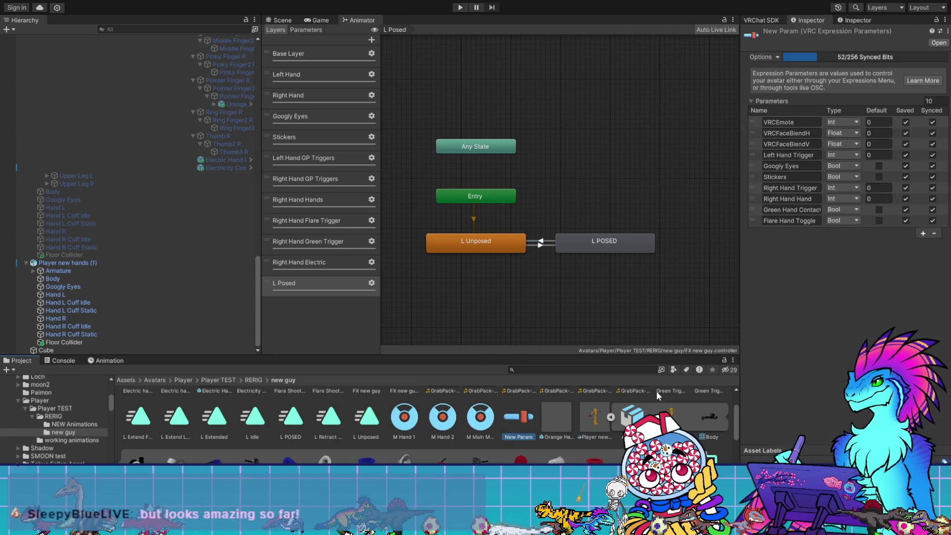
left_click(922, 233)
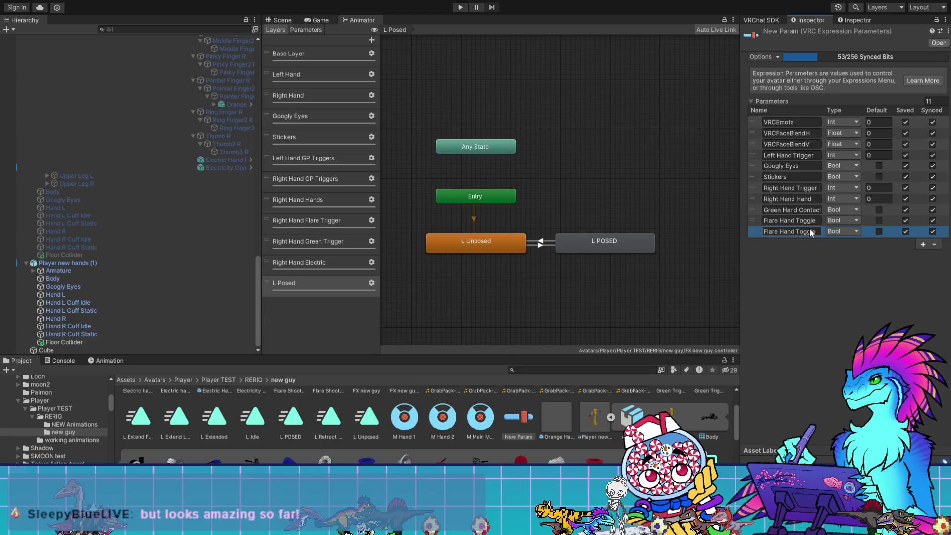
left_click_drag(816, 232, 763, 233)
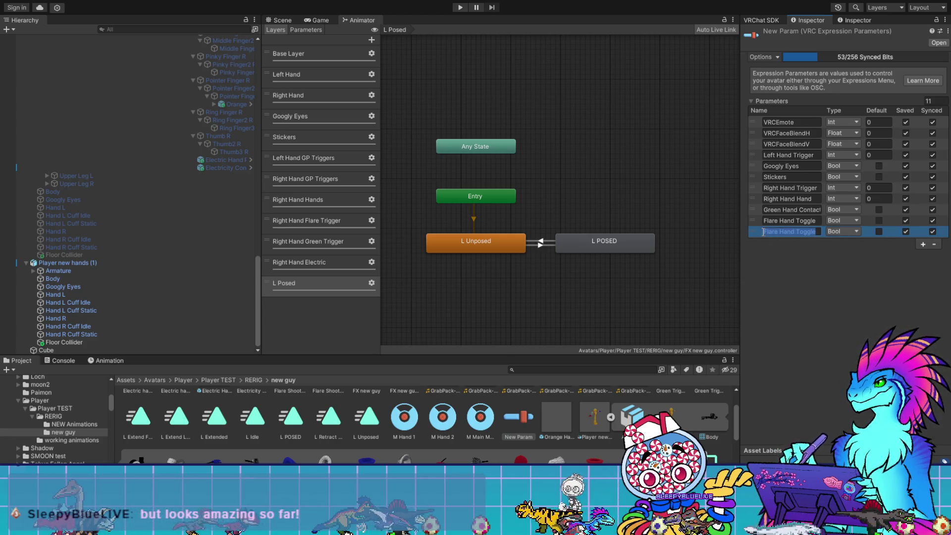
type("L Posed")
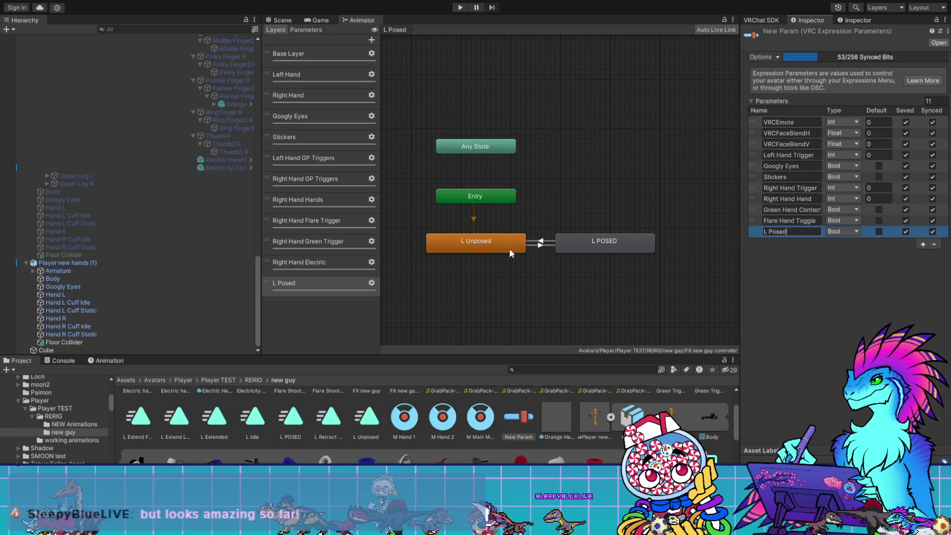
left_click(306, 29)
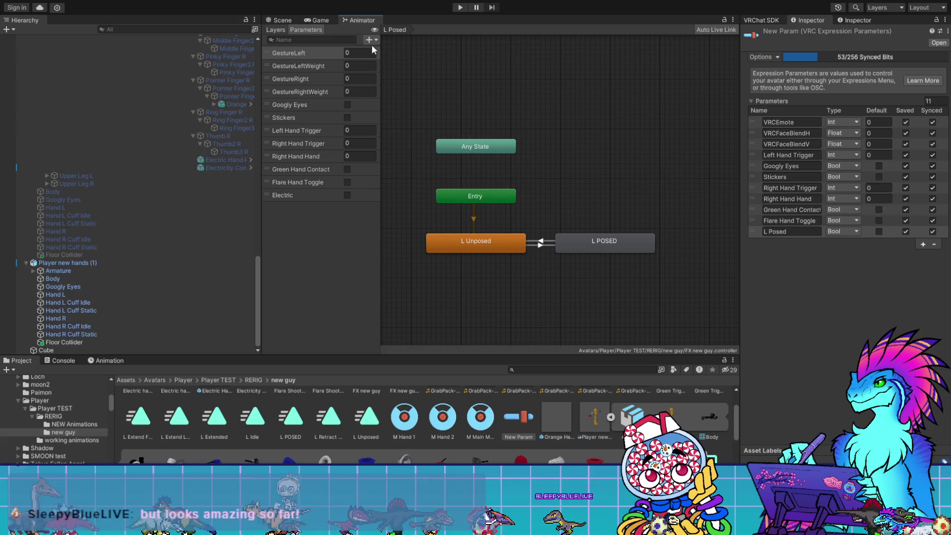
left_click(371, 40)
left_click(382, 70)
type("L")
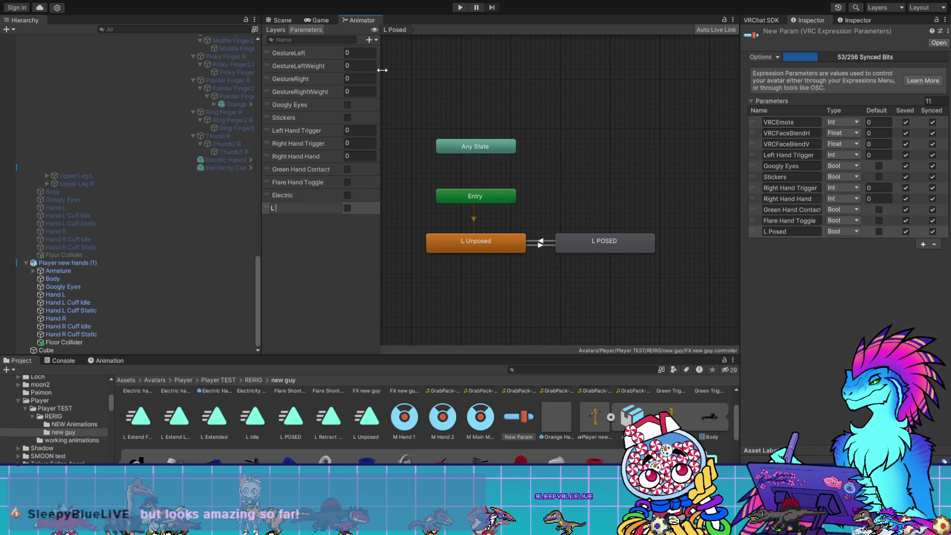
type(" Posed")
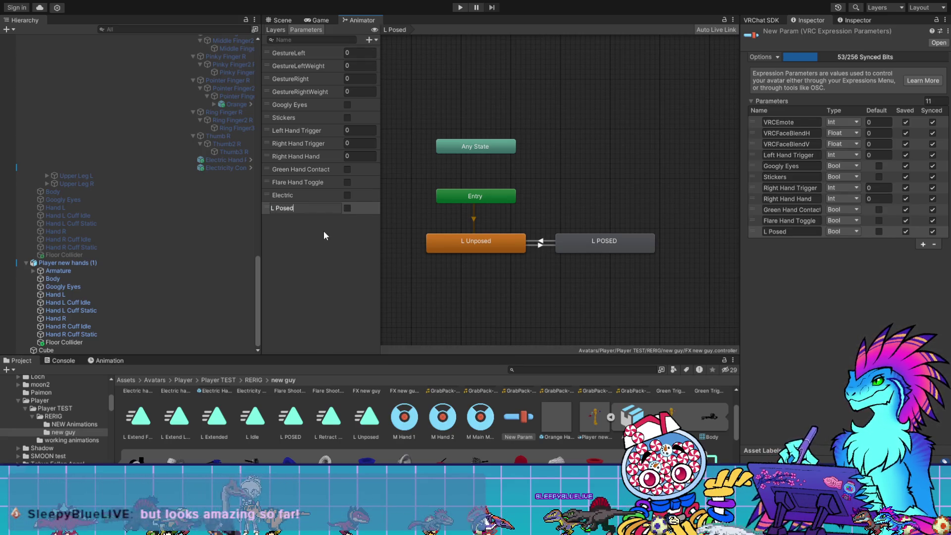
left_click(324, 235)
- Set conditions: L Posed true enters L POSED, L Posed false returns to L Unposed
left_click(267, 28)
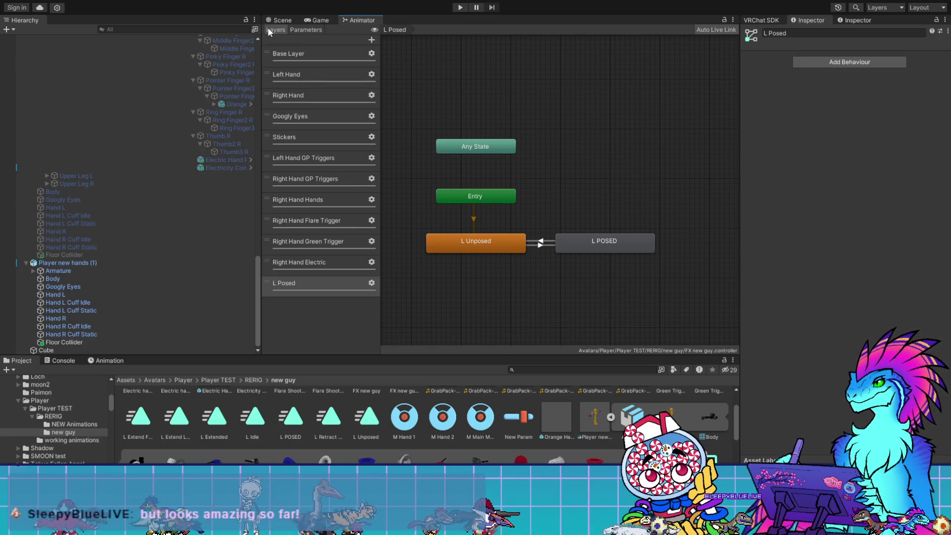
left_click(539, 243)
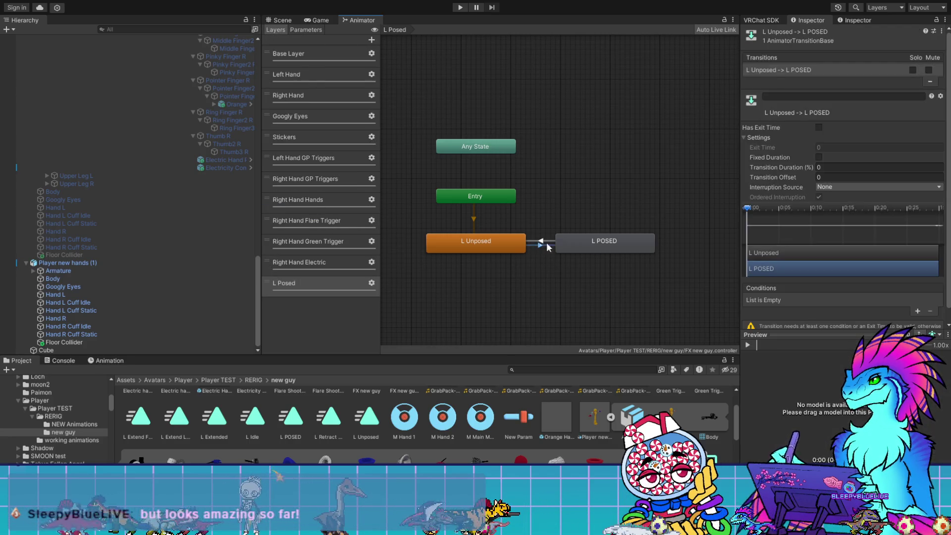
left_click(908, 295)
left_click(807, 297)
left_click(780, 432)
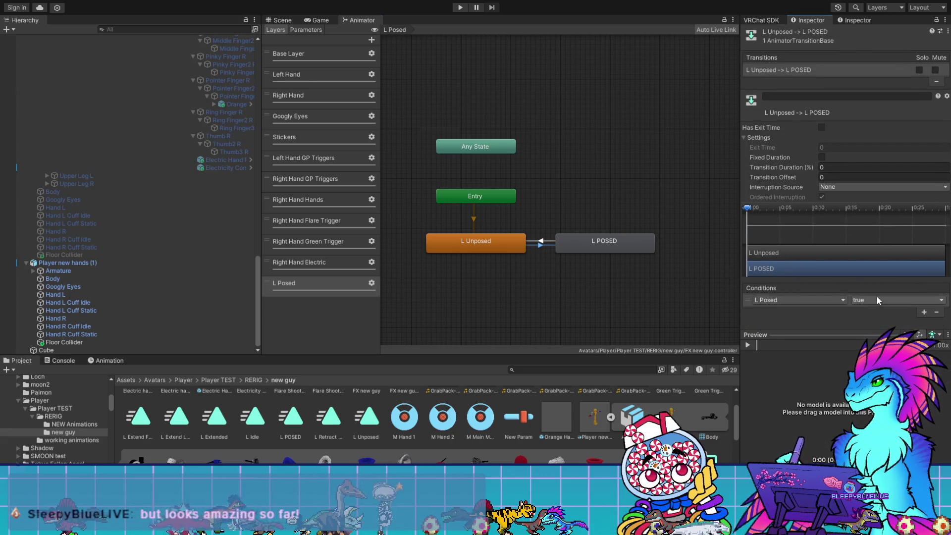
left_click(540, 241)
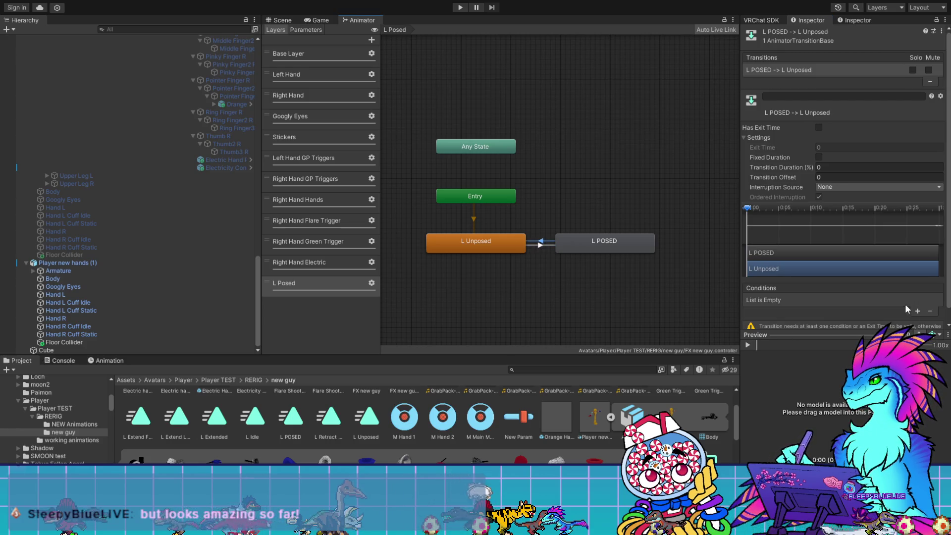
left_click(916, 311)
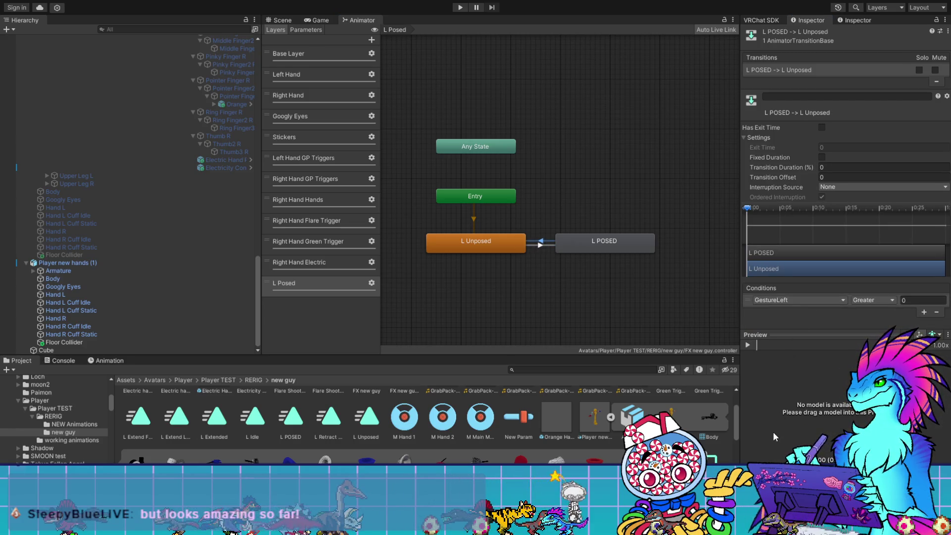
left_click(896, 299)
left_click(864, 321)
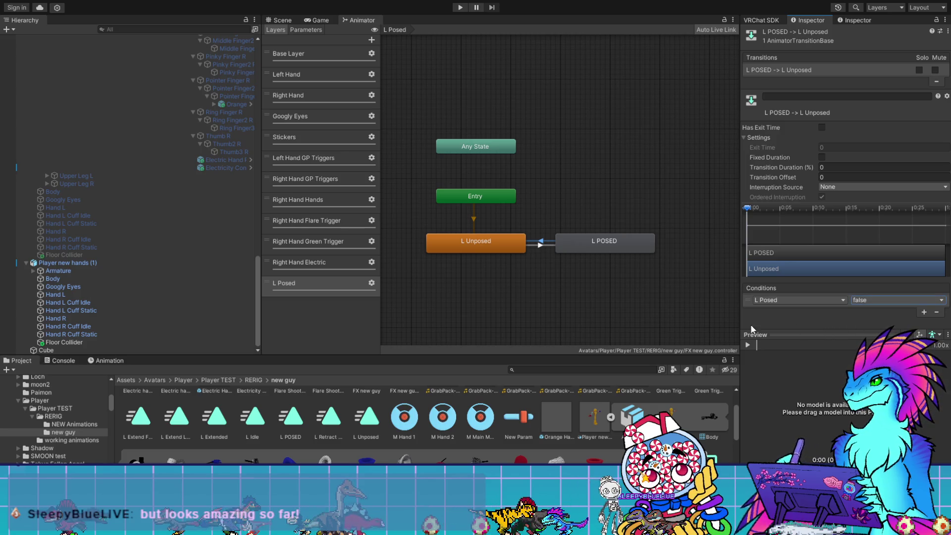
left_click(404, 415)
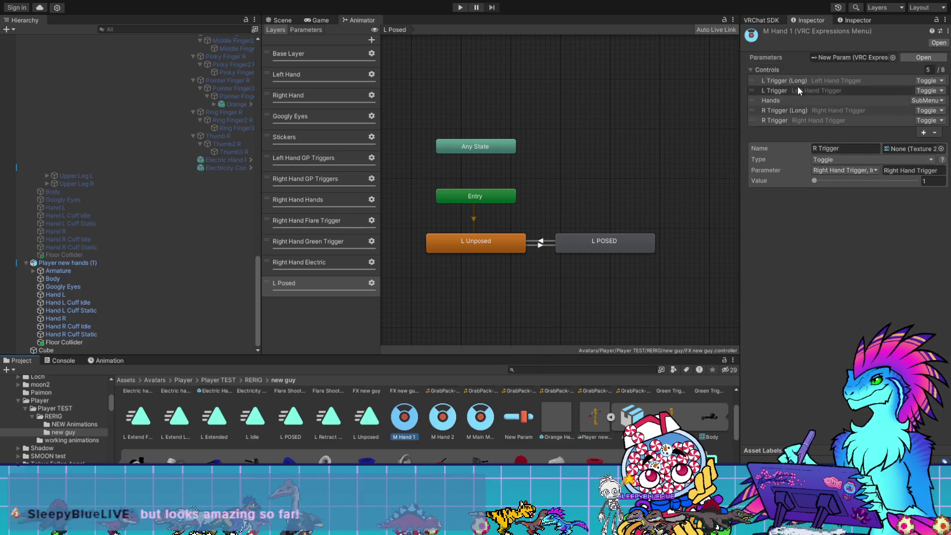
- Add a new control named L Posed to M Hand 1 and move it to third position
left_click(822, 100)
left_click(923, 132)
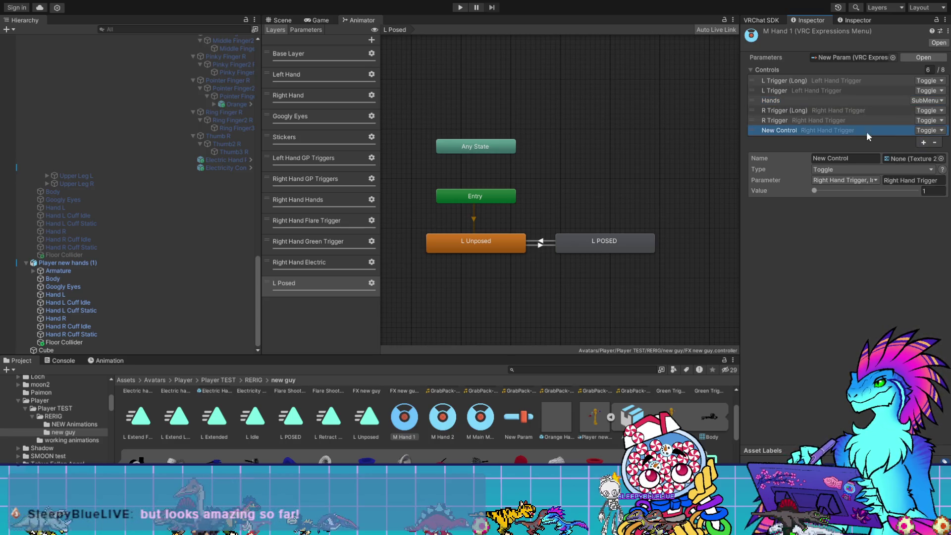
left_click(821, 158)
type("L")
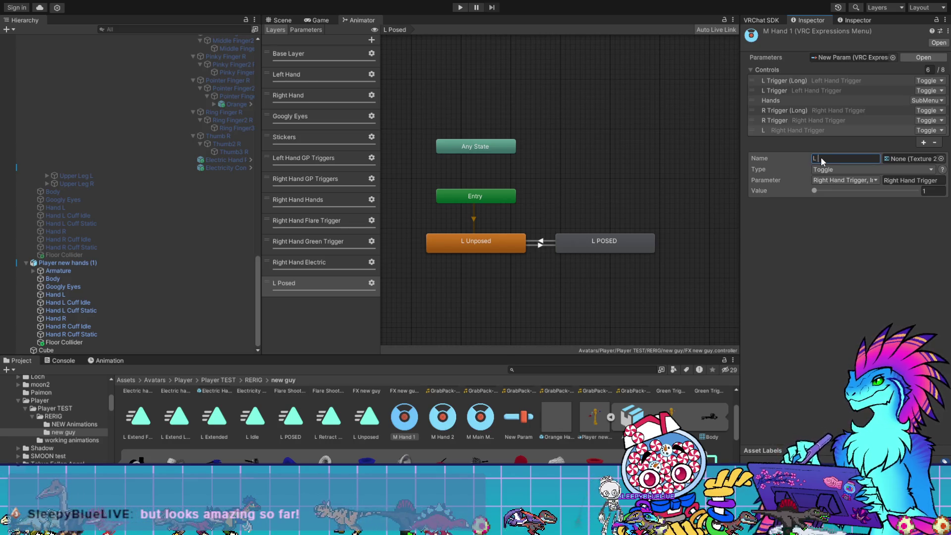
type(" Posed")
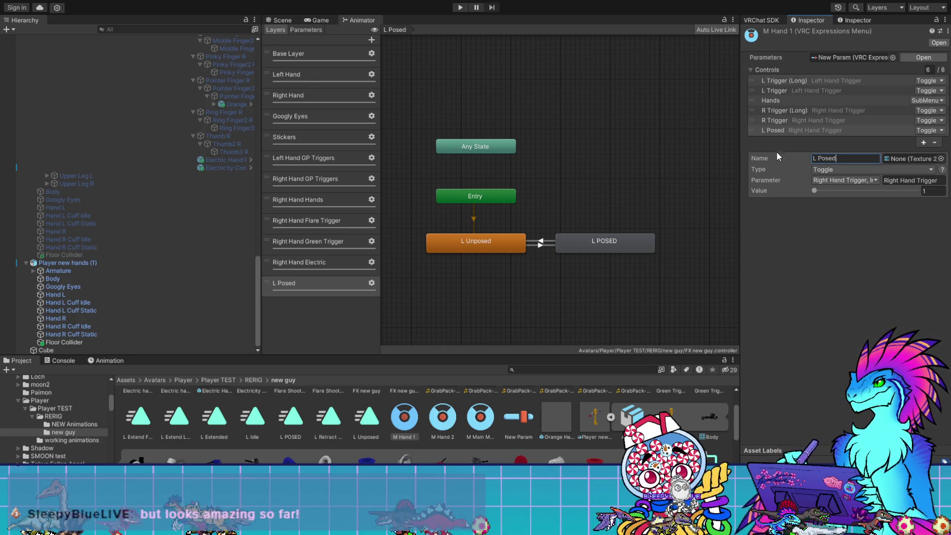
left_click_drag(761, 132, 754, 97)
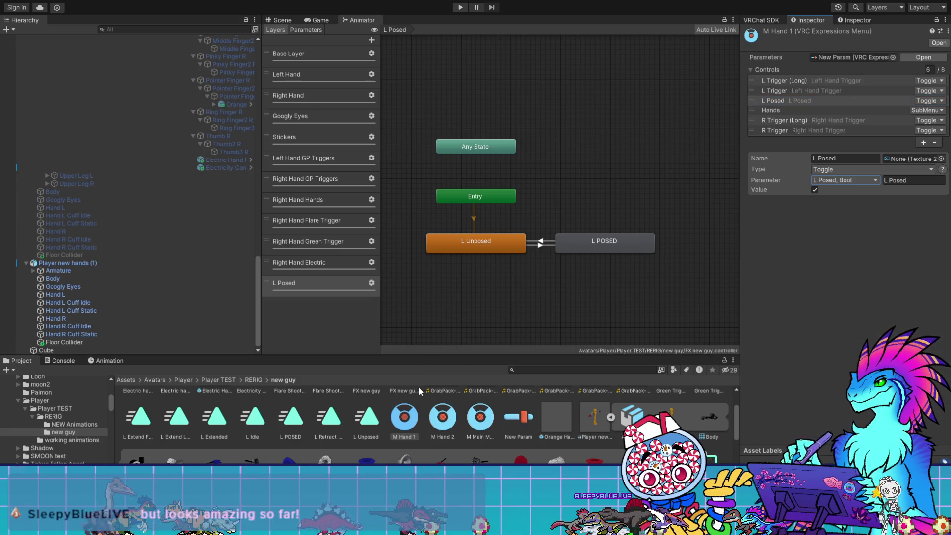
scroll(304, 425, "up", 2)
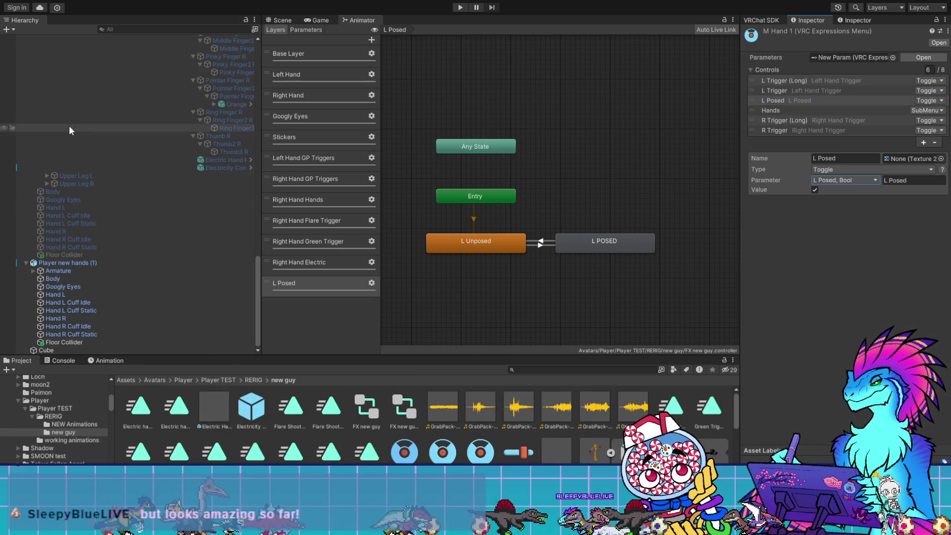
scroll(95, 121, "up", 15)
left_click(83, 54)
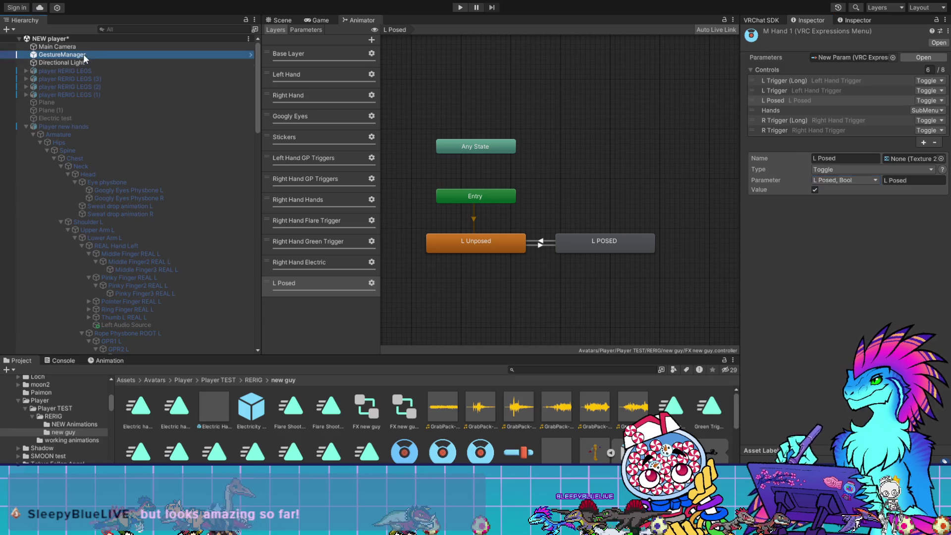
left_click(804, 183)
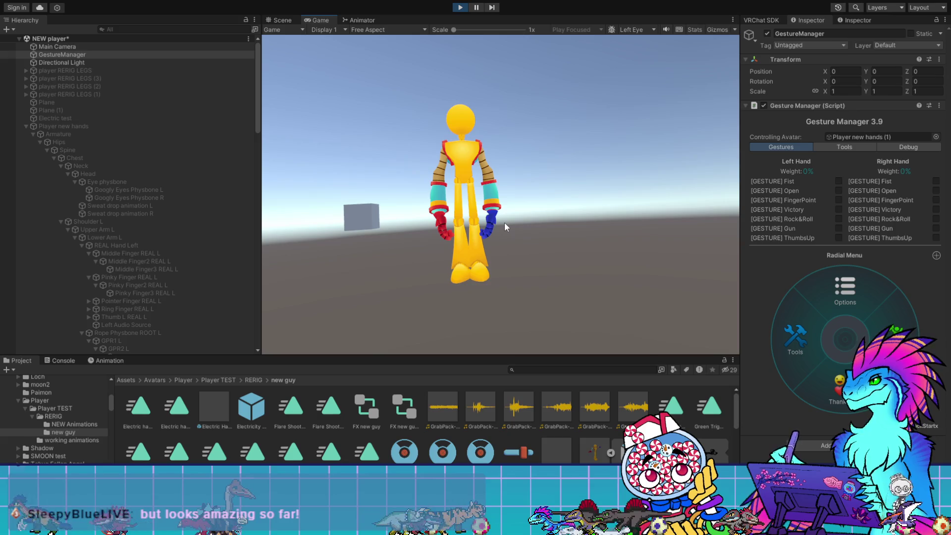
left_click(845, 292)
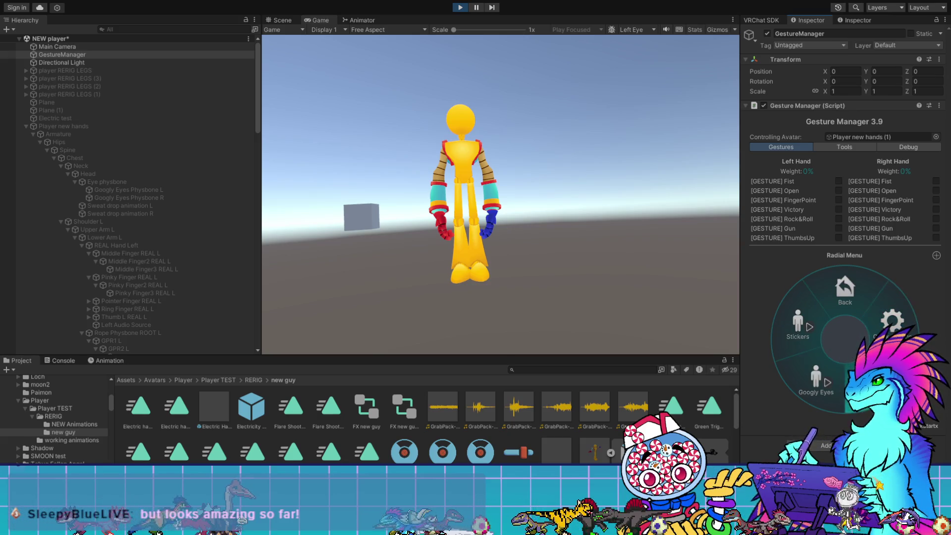
left_click(892, 321)
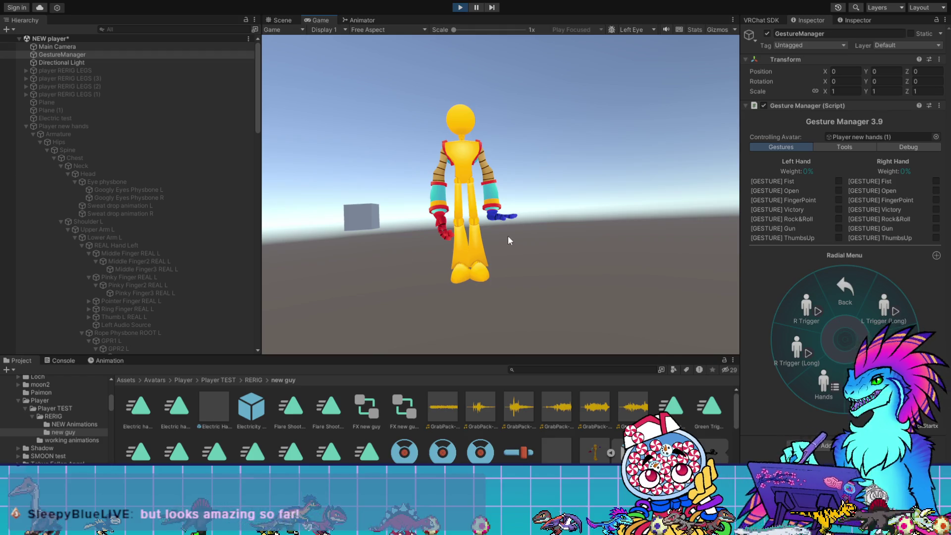
left_click(280, 21)
mouse_move(641, 257)
left_mouse_down()
mouse_move(640, 276)
mouse_move(685, 268)
left_mouse_up()
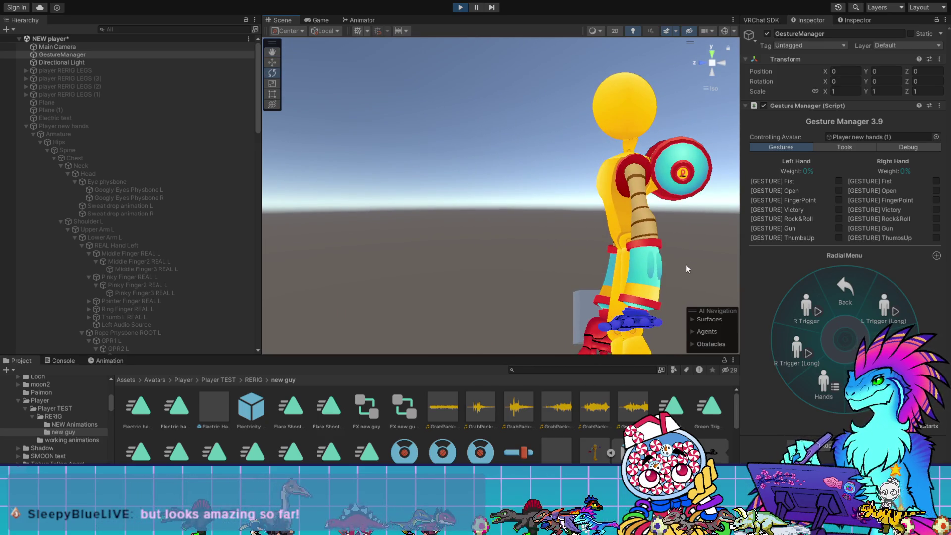
scroll(560, 195, "up", 10)
mouse_move(559, 227)
left_mouse_down()
mouse_move(470, 251)
mouse_move(418, 178)
mouse_move(742, 223)
left_mouse_up()
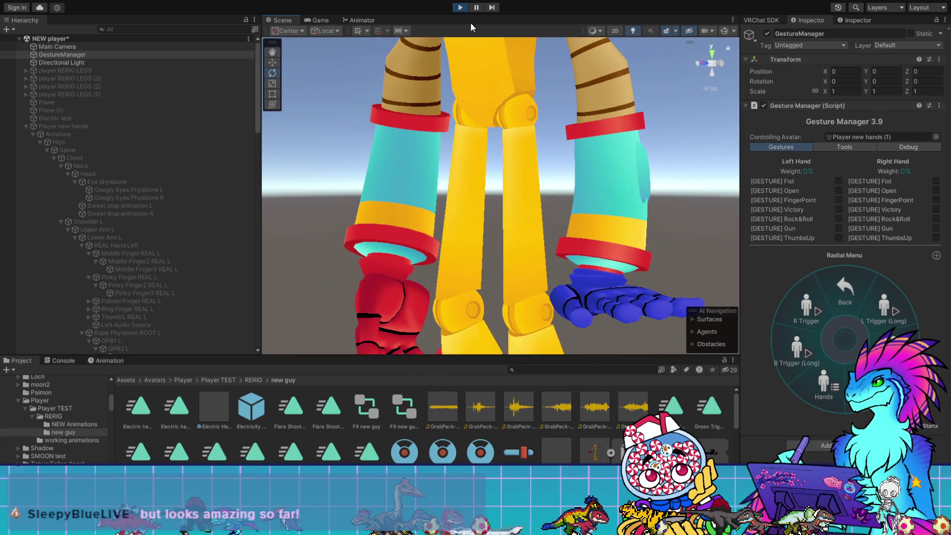
left_click_drag(666, 250, 636, 203)
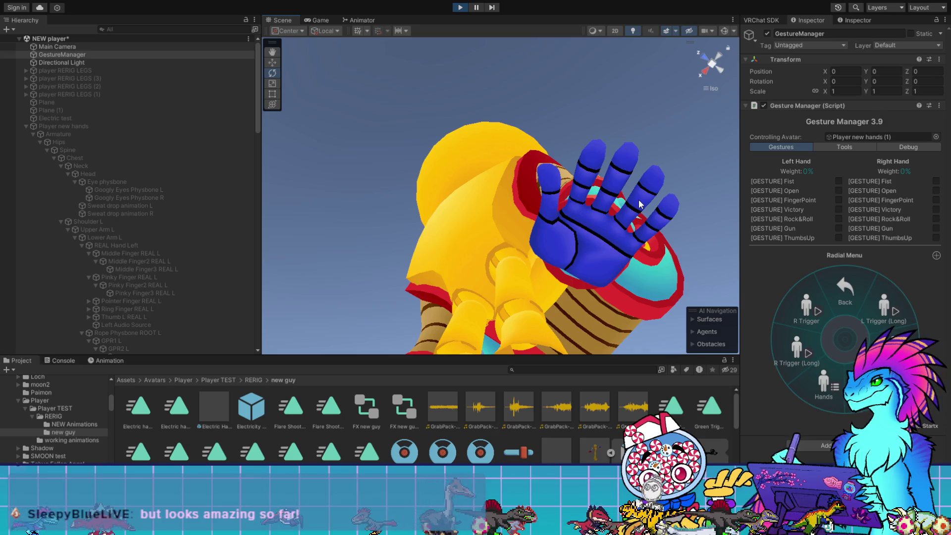
mouse_move(638, 199)
left_mouse_down()
mouse_move(789, 89)
mouse_move(777, 81)
left_mouse_up()
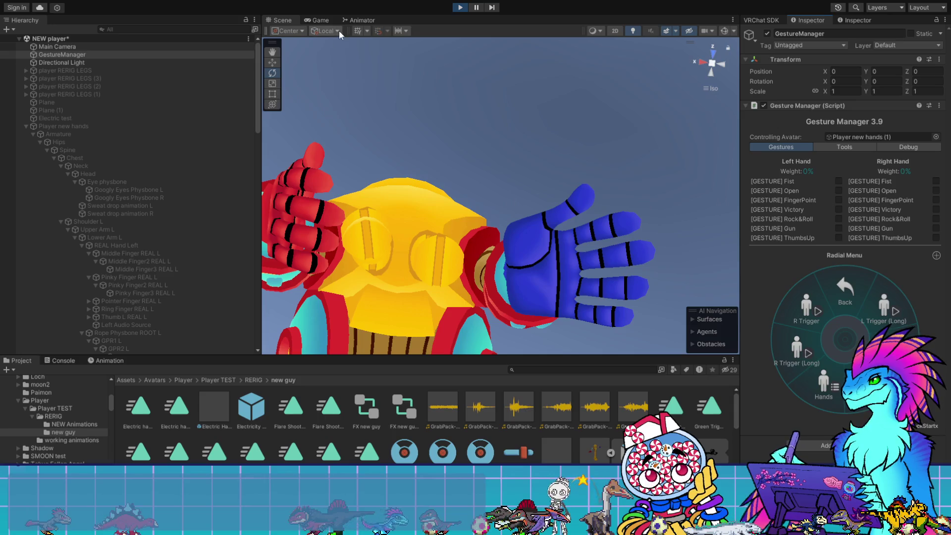
left_click(91, 360)
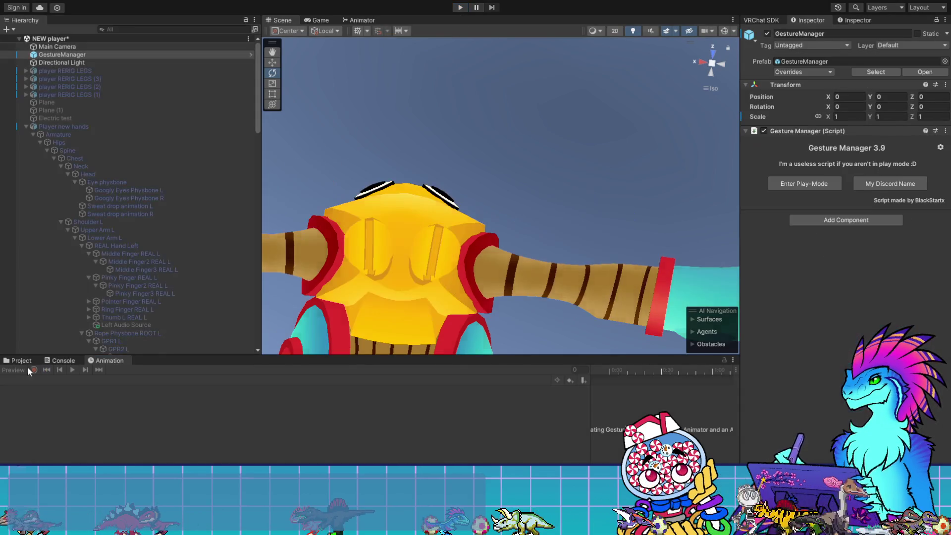
- Select Player new hands (1) and assign FX new guy QUEST as its Animator controller
scroll(49, 270, "down", 10)
scroll(90, 297, "down", 5)
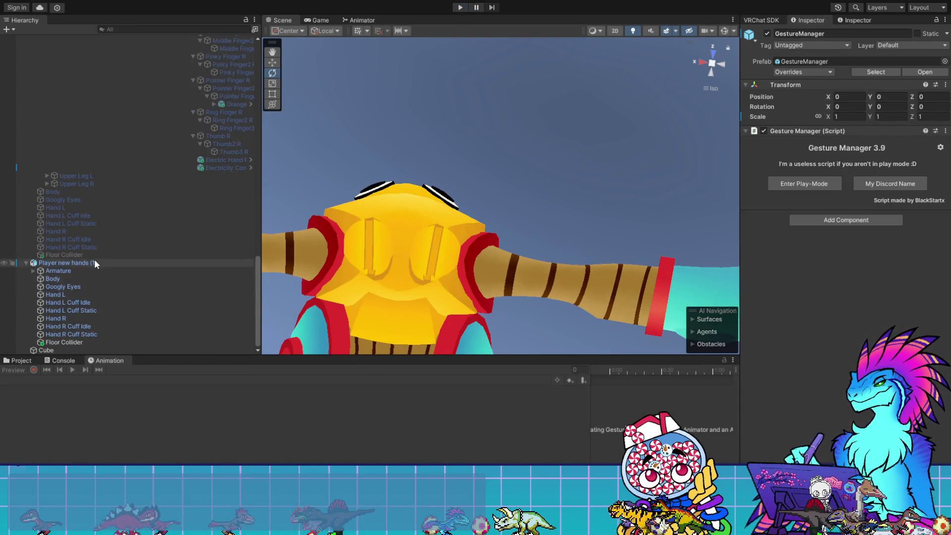
left_click(94, 255)
left_click(94, 262)
left_click(18, 360)
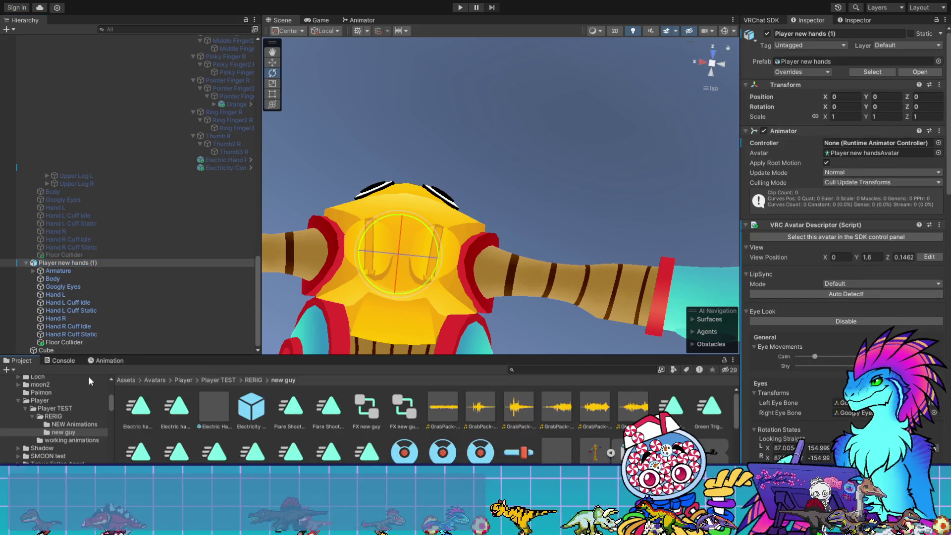
left_click(102, 360)
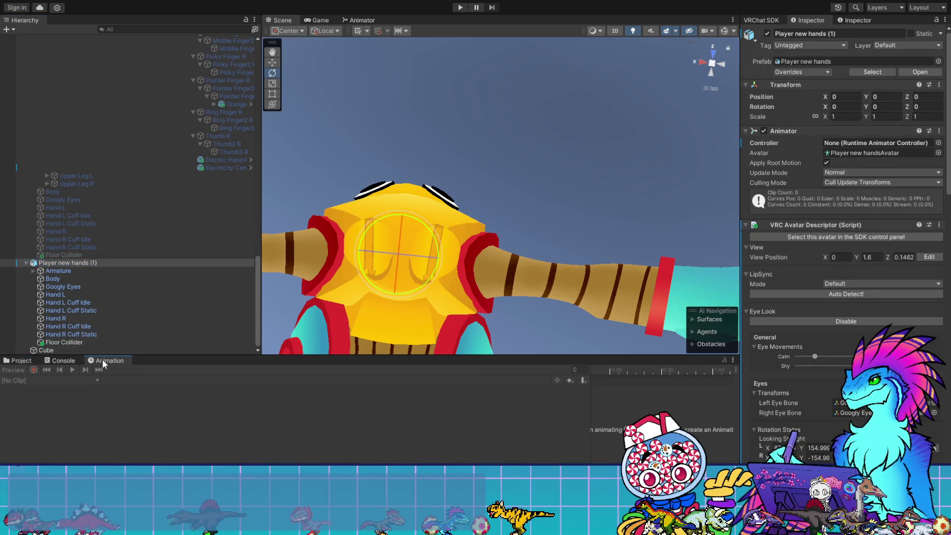
left_click(27, 360)
mouse_move(399, 414)
left_mouse_down()
mouse_move(570, 297)
mouse_move(837, 223)
mouse_move(838, 144)
left_mouse_up()
scroll(686, 426, "down", 5)
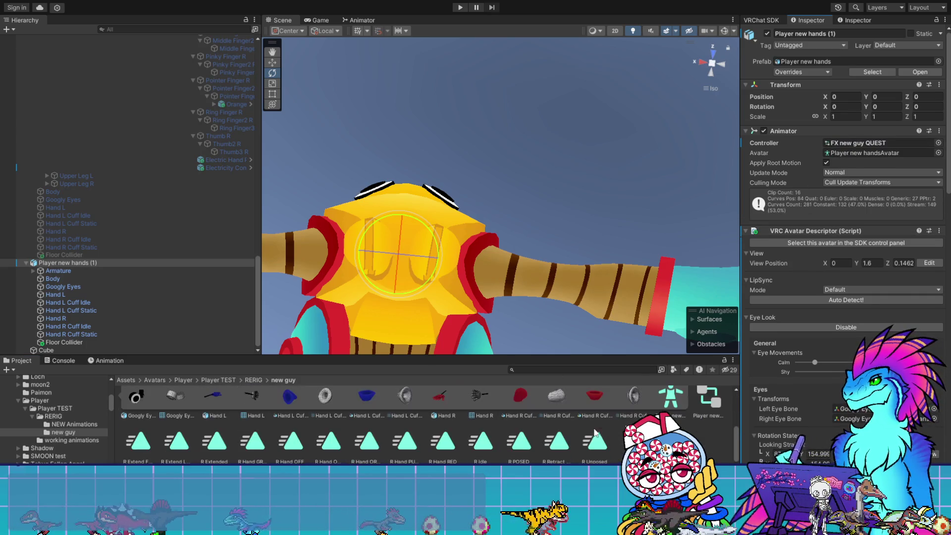
scroll(686, 426, "up", 1)
left_click_drag(594, 393, 870, 144)
- Switch the Animation window to the L POSED clip and start recording
left_click(105, 360)
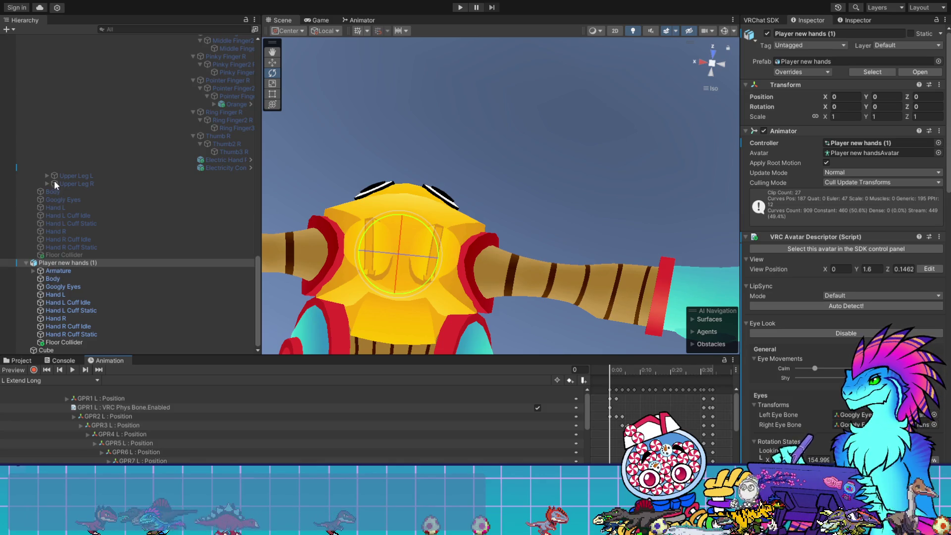
left_click(50, 381)
left_click(40, 376)
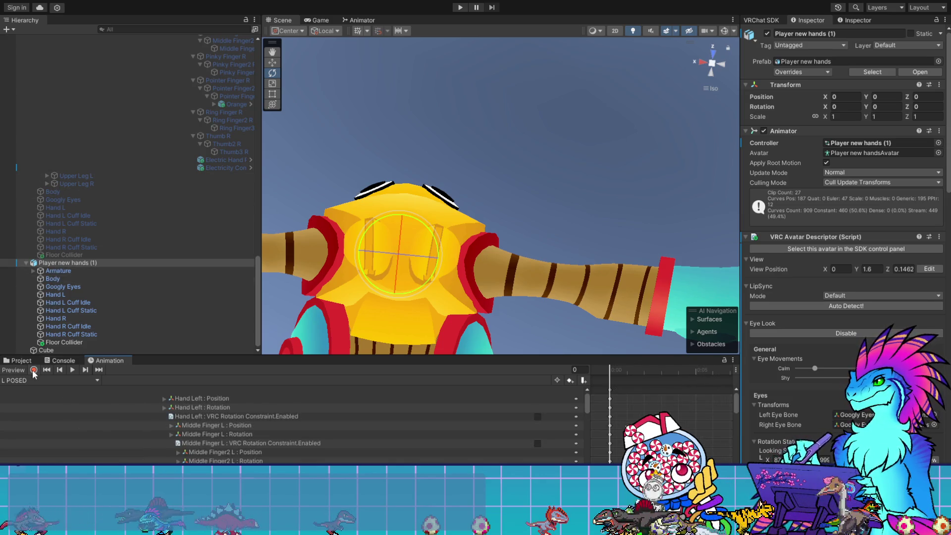
left_click(34, 370)
mouse_move(514, 177)
left_mouse_down()
mouse_move(533, 255)
mouse_move(542, 226)
left_mouse_up()
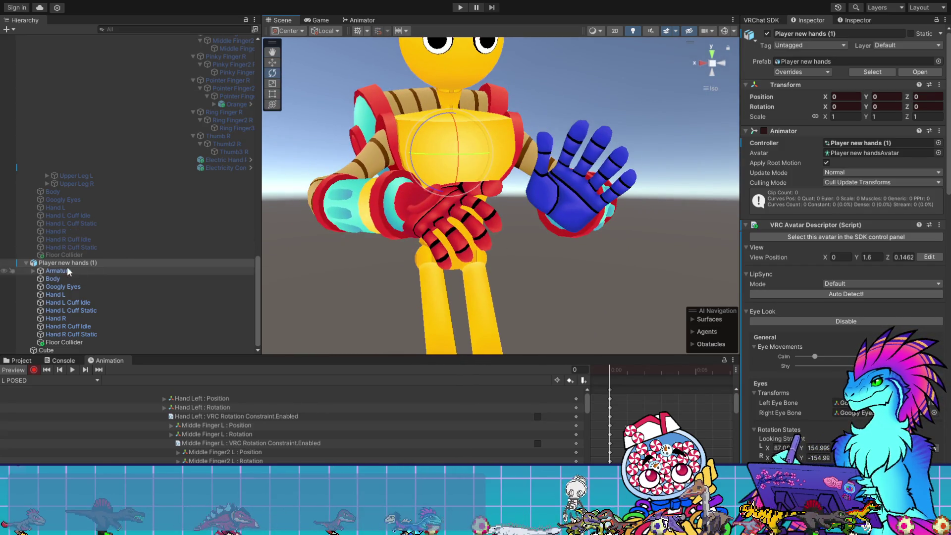
- Expand the Armature through Hips, Spine, Chest and the left arm to Rope Physbone ROOT L
left_click(33, 270)
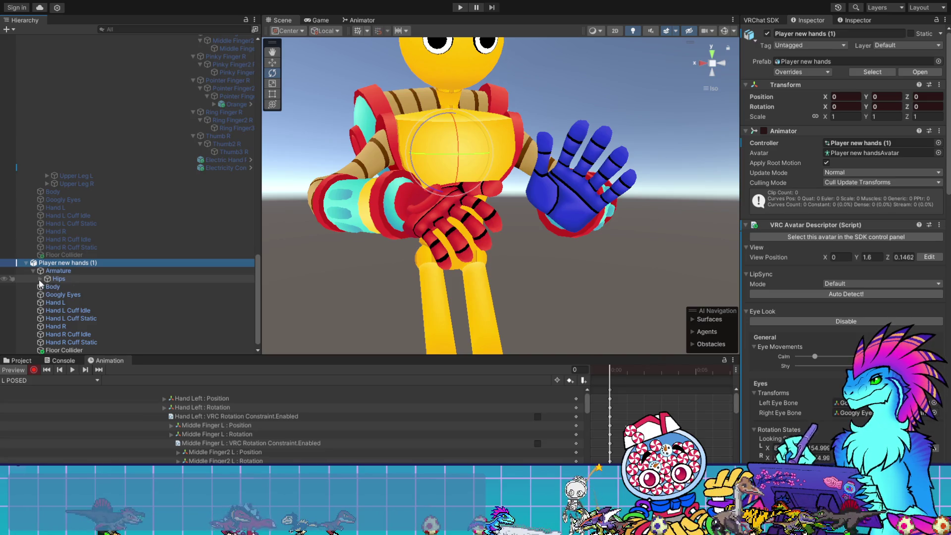
left_click(39, 278)
left_click(47, 286)
left_click(54, 294)
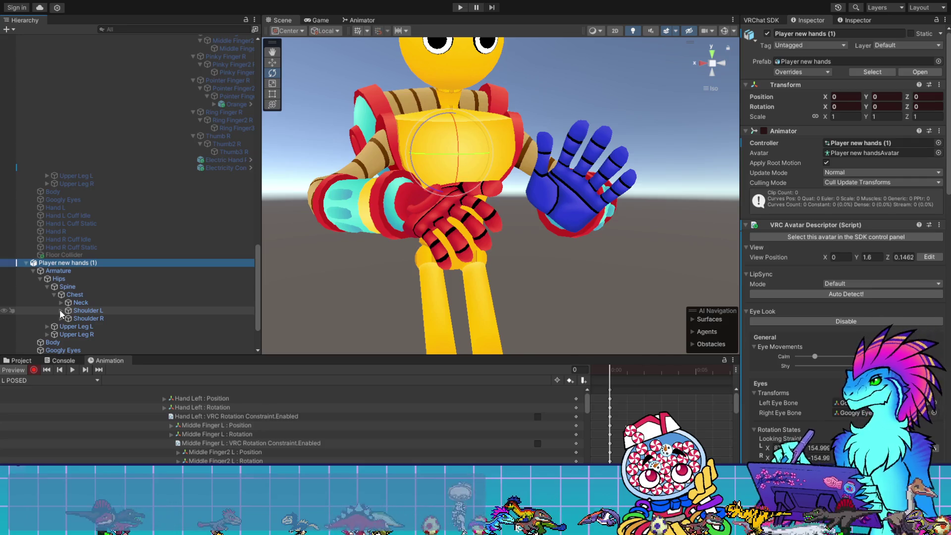
left_click(60, 311)
left_click(69, 319)
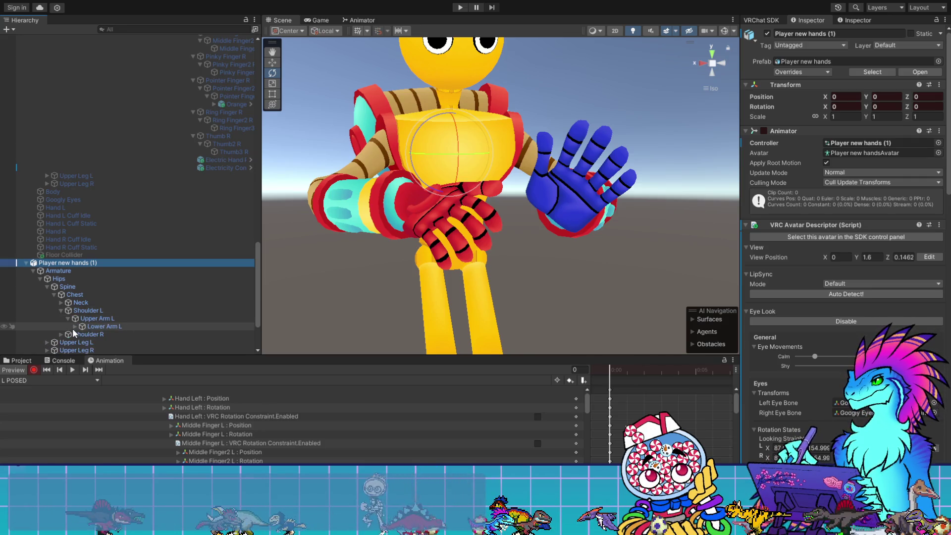
left_click(75, 326)
left_click(82, 342)
scroll(81, 341, "down", 5)
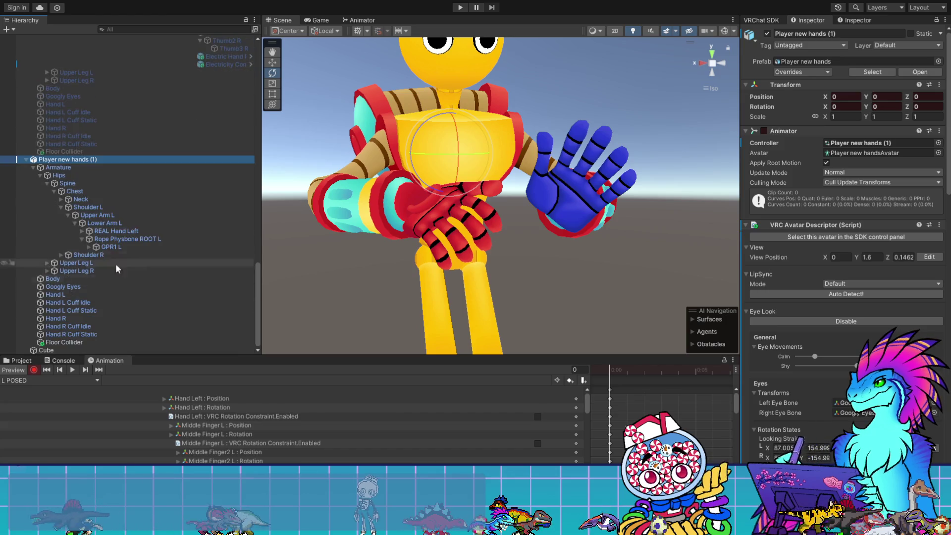
- Expand the rope chain from GPR1 L down to GPR14 L and select GPR14 L
left_click(88, 246)
left_click(95, 255)
left_click(103, 262)
left_click(110, 271)
left_click(117, 278)
left_click(124, 287)
left_click(131, 295)
left_click(138, 303)
left_click(144, 310)
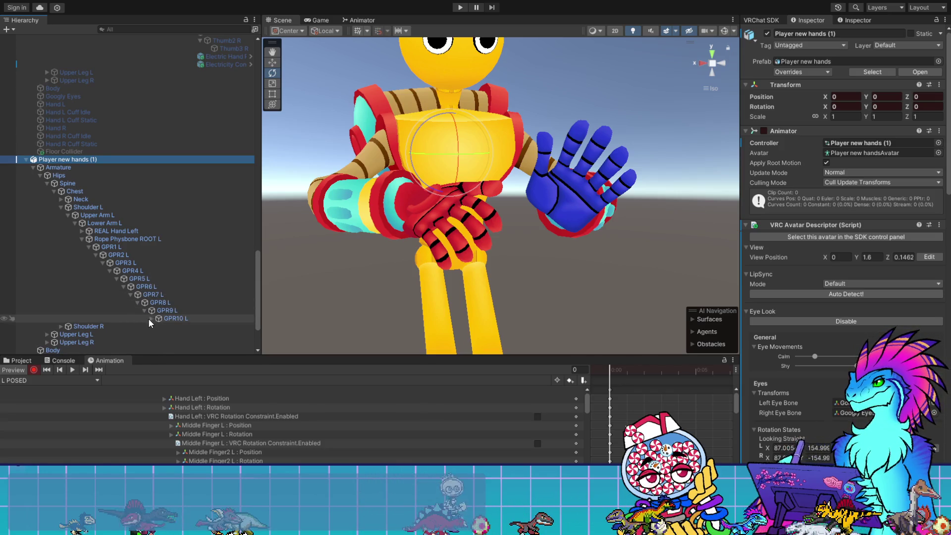
left_click(151, 318)
left_click(159, 326)
left_click(165, 334)
left_click(173, 341)
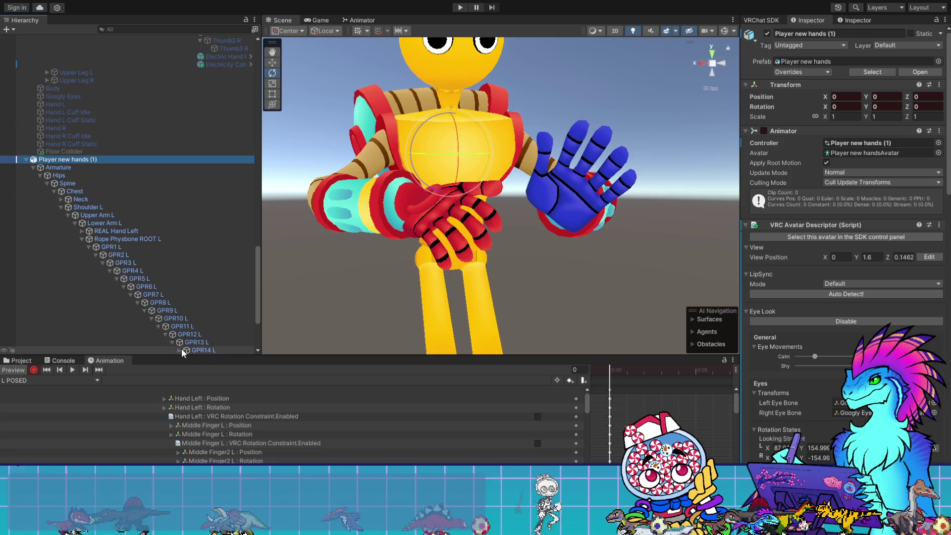
left_click(180, 350)
- Expand GPR14 L and Hand Left, then select the Hand Left bone
scroll(188, 322, "down", 5)
left_click(179, 247)
left_click(187, 255)
left_click(213, 255)
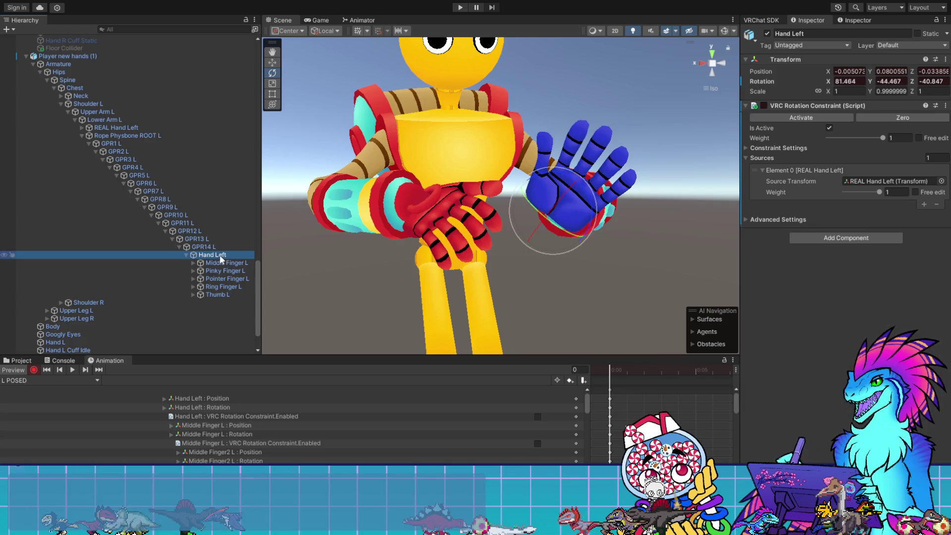
- Rotate Hand Left with the Rotate gizmo, undoing failed tries, to rotation 80.388, 44.845, 47.746
mouse_move(624, 271)
left_mouse_down()
mouse_move(643, 275)
mouse_move(628, 283)
left_mouse_up()
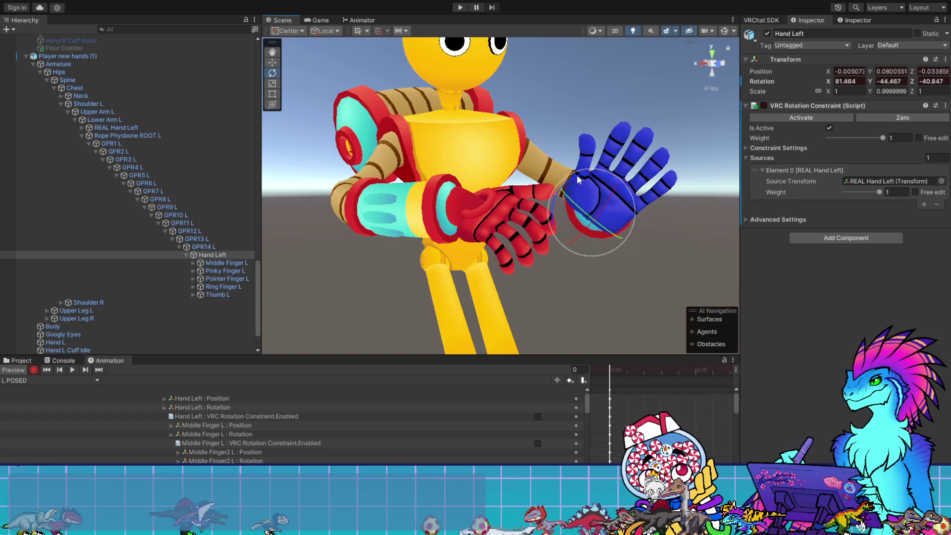
mouse_move(576, 174)
left_mouse_down()
mouse_move(534, 209)
mouse_move(515, 260)
mouse_move(524, 275)
mouse_move(508, 285)
mouse_move(567, 271)
mouse_move(523, 240)
mouse_move(446, 257)
mouse_move(426, 247)
mouse_move(548, 241)
mouse_move(551, 231)
left_mouse_up()
scroll(445, 258, "up", 5)
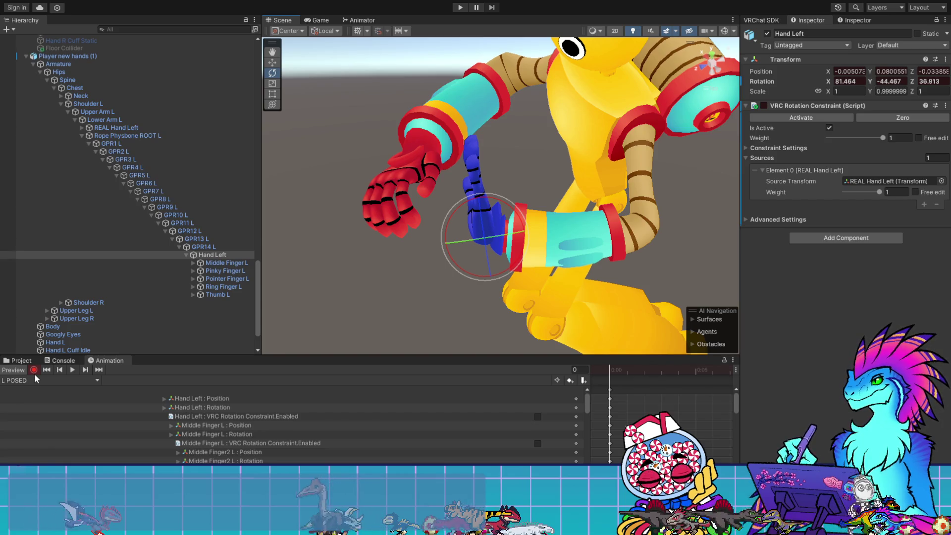
key("ctrl+z")
mouse_move(545, 277)
left_mouse_down()
mouse_move(525, 280)
mouse_move(567, 287)
mouse_move(555, 278)
left_mouse_up()
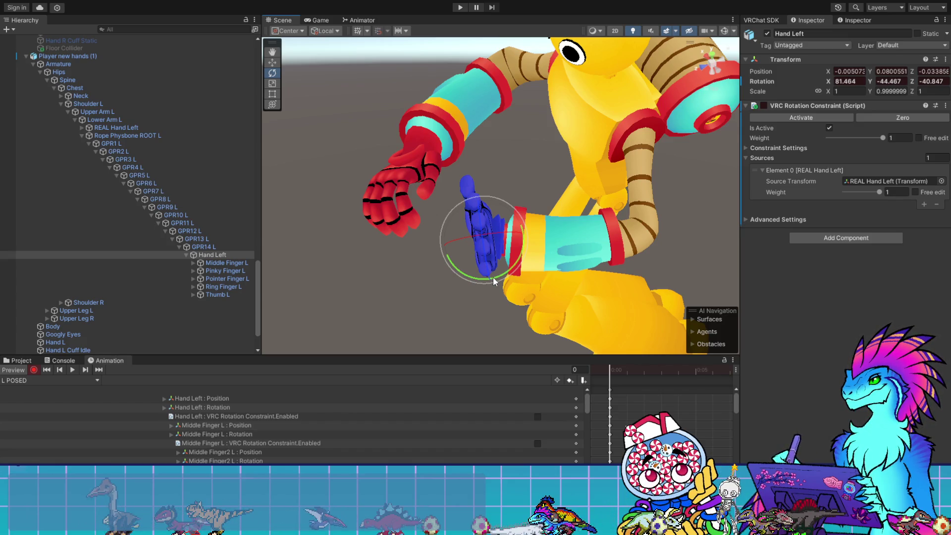
mouse_move(492, 277)
left_mouse_down()
mouse_move(489, 186)
mouse_move(430, 239)
mouse_move(652, 197)
mouse_move(706, 114)
mouse_move(660, 293)
mouse_move(622, 204)
mouse_move(613, 135)
mouse_move(569, 127)
mouse_move(417, 338)
mouse_move(520, 278)
mouse_move(512, 284)
left_mouse_up()
key("ctrl+z")
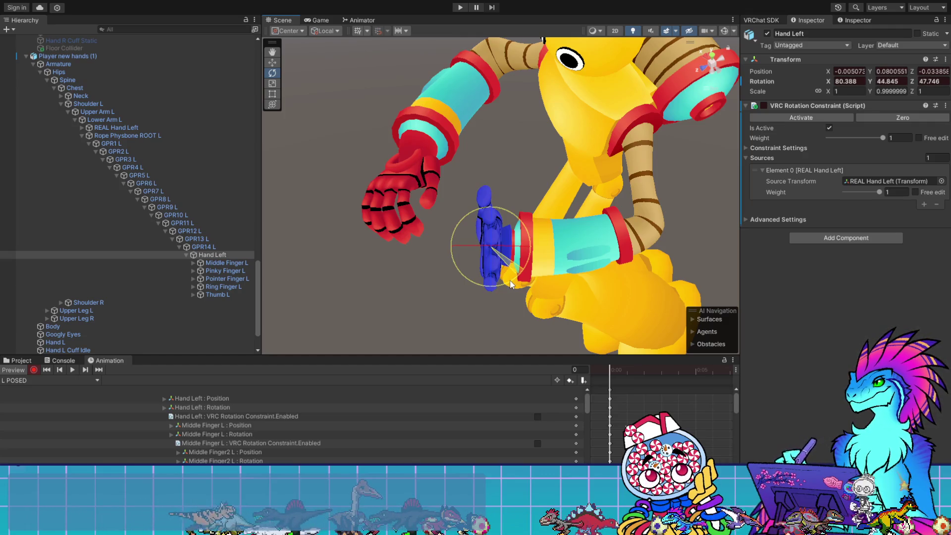
mouse_move(474, 289)
left_mouse_down()
mouse_move(484, 273)
mouse_move(540, 247)
mouse_move(638, 159)
left_mouse_up()
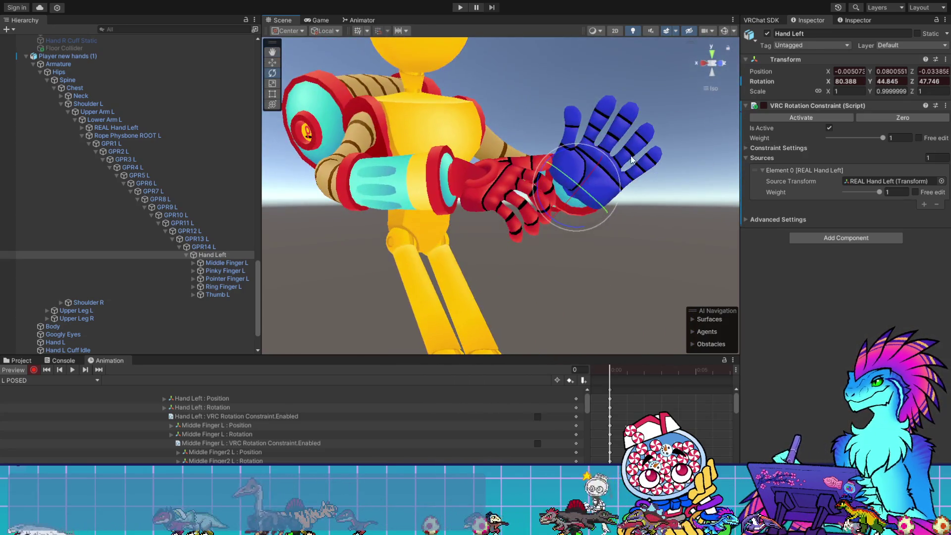
- Tilt the blue Hand Left further upright by adjusting its Z rotation on the gizmo
mouse_move(540, 208)
left_mouse_down()
mouse_move(624, 273)
mouse_move(350, 183)
mouse_move(431, 127)
mouse_move(391, 154)
mouse_move(455, 169)
mouse_move(504, 145)
left_mouse_up()
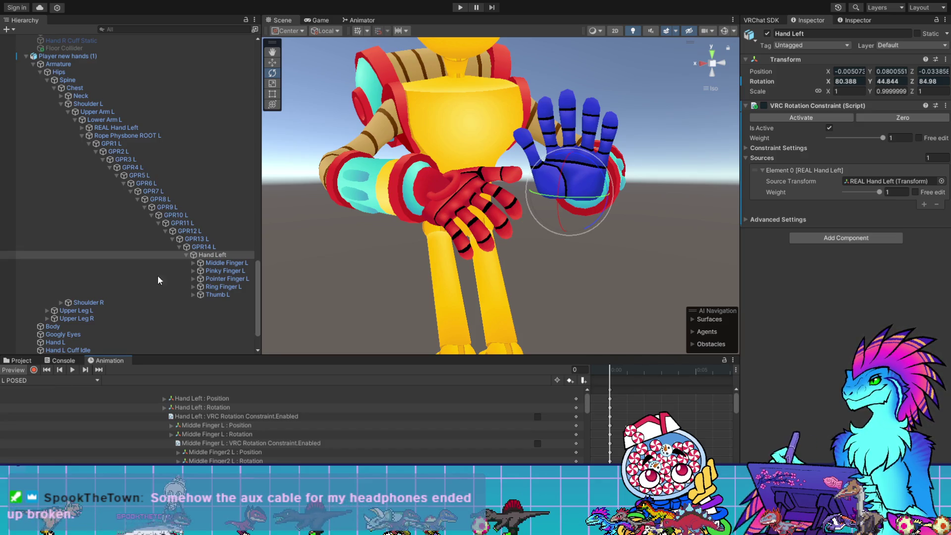
- Select and frame the GestureManager, then enter play mode to test the avatar
left_click(221, 19)
left_click(47, 80, "alt")
scroll(70, 82, "down", 10)
scroll(69, 79, "up", 15)
double_click(62, 55)
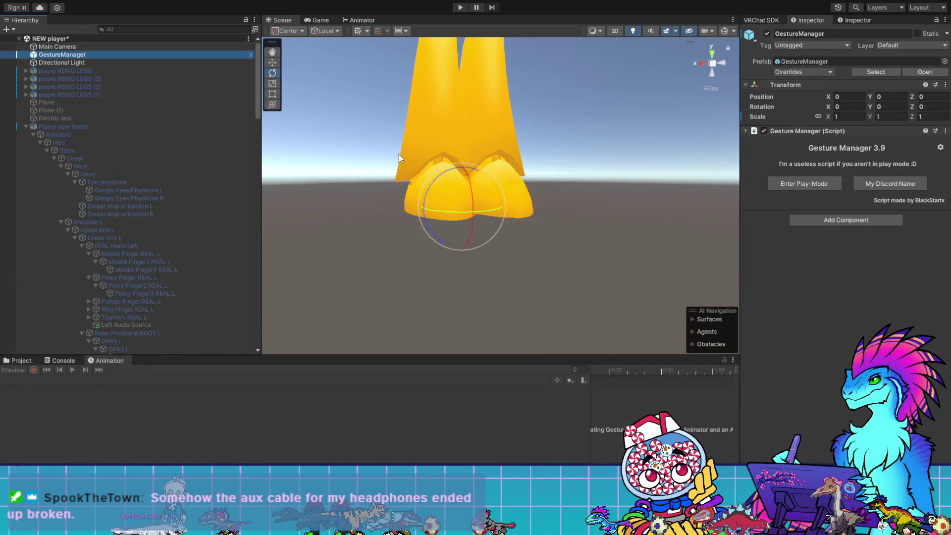
left_click(810, 185)
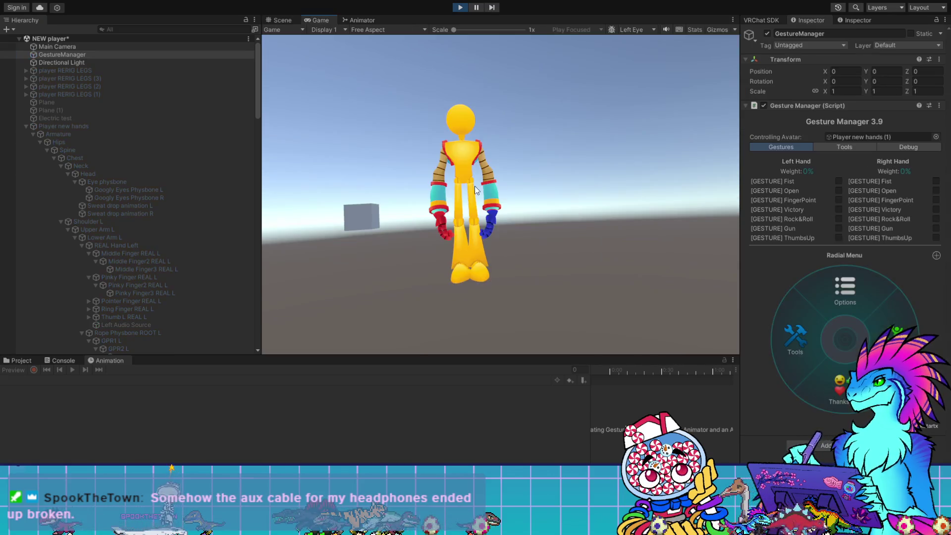
- Open the Hands submenu in the expression menu and toggle a pose
left_click(872, 334)
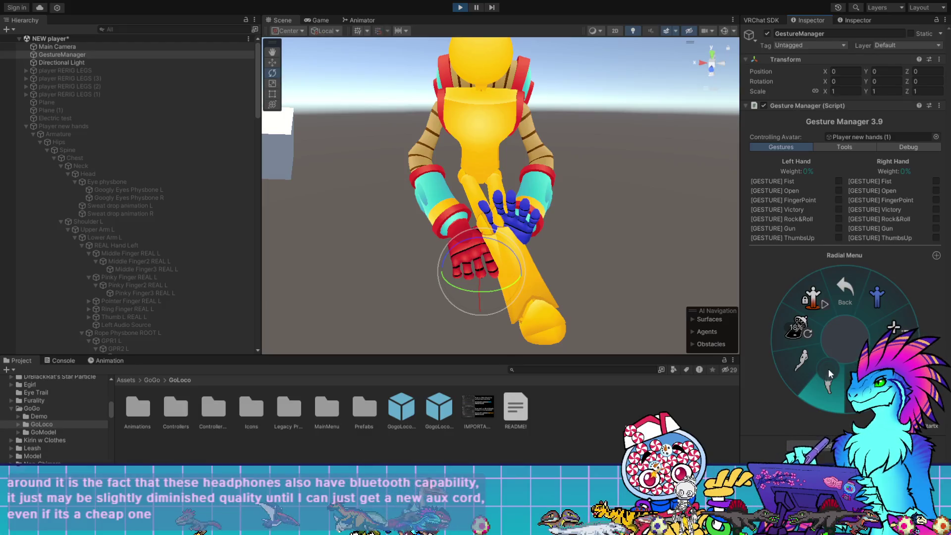
left_click(828, 368)
mouse_move(545, 208)
left_mouse_down()
mouse_move(505, 276)
mouse_move(314, 253)
mouse_move(353, 153)
mouse_move(361, 210)
mouse_move(304, 239)
mouse_move(527, 228)
mouse_move(652, 208)
mouse_move(605, 202)
mouse_move(628, 201)
mouse_move(600, 187)
mouse_move(618, 188)
left_mouse_up()
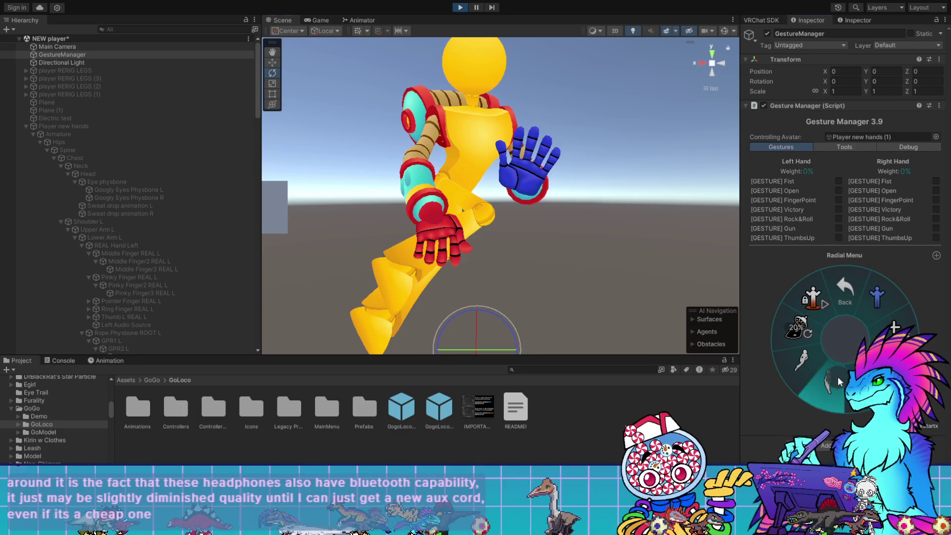
mouse_move(630, 269)
left_mouse_down()
mouse_move(607, 331)
mouse_move(615, 190)
mouse_move(201, 233)
mouse_move(764, 278)
mouse_move(675, 260)
mouse_move(597, 263)
mouse_move(605, 248)
mouse_move(577, 252)
left_mouse_up()
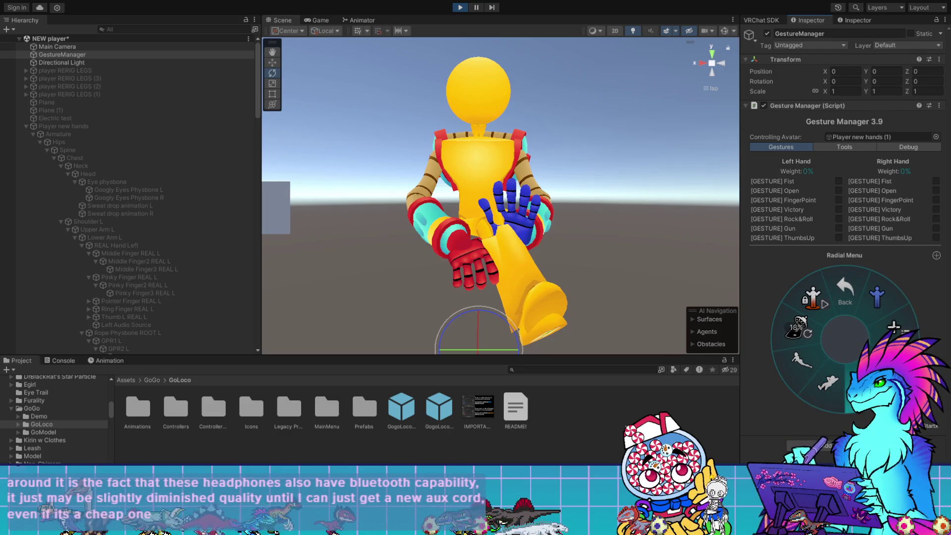
left_click(837, 381)
- Orbit and pan around the avatar to inspect the red and blue hands from several angles
left_click_drag(649, 257, 544, 193)
mouse_move(573, 250)
left_mouse_down()
mouse_move(545, 212)
mouse_move(584, 247)
mouse_move(584, 346)
mouse_move(563, 333)
mouse_move(582, 251)
mouse_move(393, 246)
mouse_move(323, 272)
mouse_move(337, 308)
mouse_move(344, 253)
mouse_move(350, 335)
left_mouse_up()
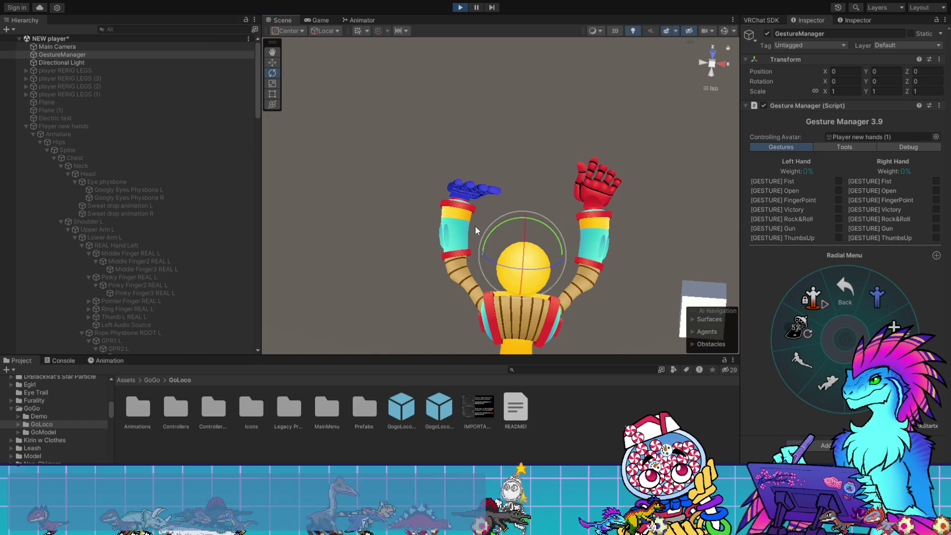
mouse_move(475, 230)
left_mouse_down()
mouse_move(503, 135)
mouse_move(467, 253)
mouse_move(579, 251)
left_mouse_up()
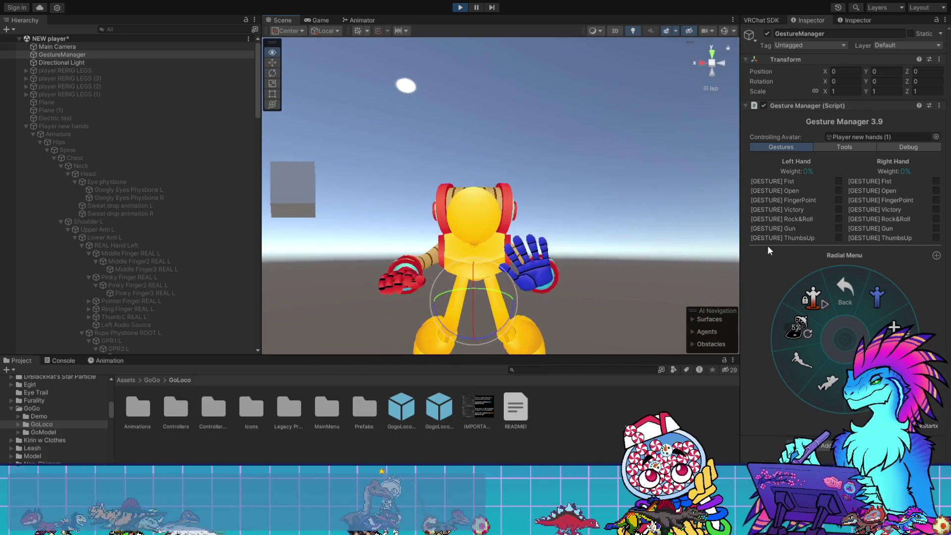
mouse_move(575, 269)
left_mouse_down()
mouse_move(564, 236)
mouse_move(575, 283)
mouse_move(409, 192)
mouse_move(518, 118)
mouse_move(435, 167)
mouse_move(327, 164)
mouse_move(418, 144)
mouse_move(427, 183)
mouse_move(485, 218)
left_mouse_up()
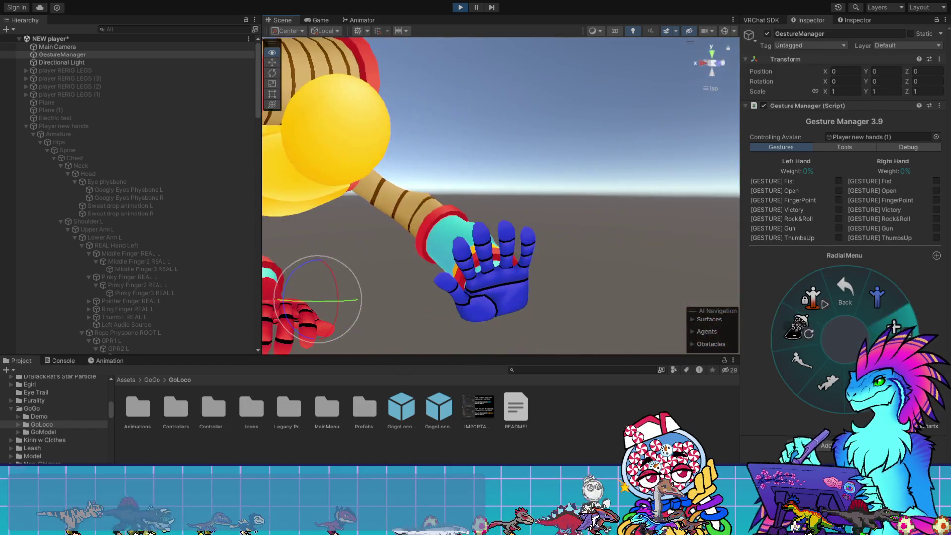
mouse_move(637, 294)
left_mouse_down()
mouse_move(534, 238)
mouse_move(543, 236)
left_mouse_up()
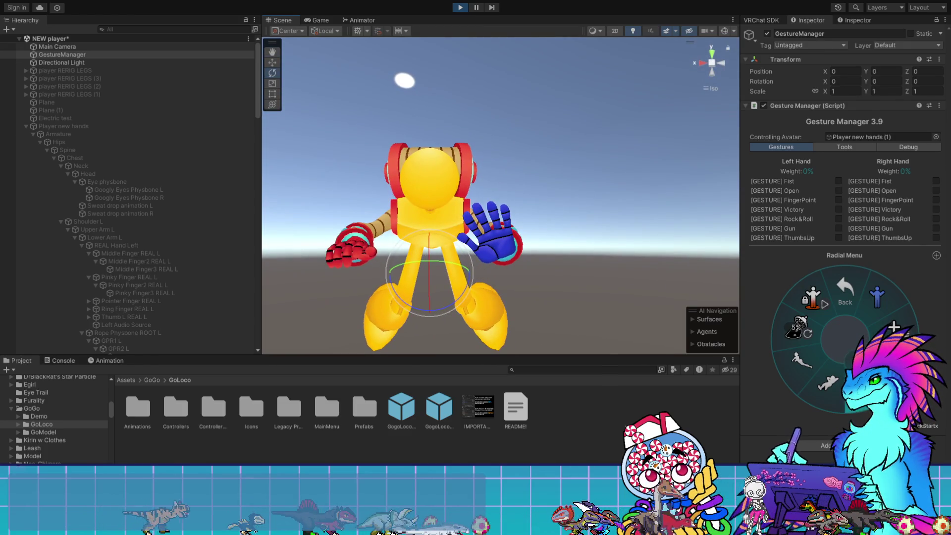
mouse_move(530, 207)
left_mouse_down()
mouse_move(534, 313)
mouse_move(542, 298)
left_mouse_up()
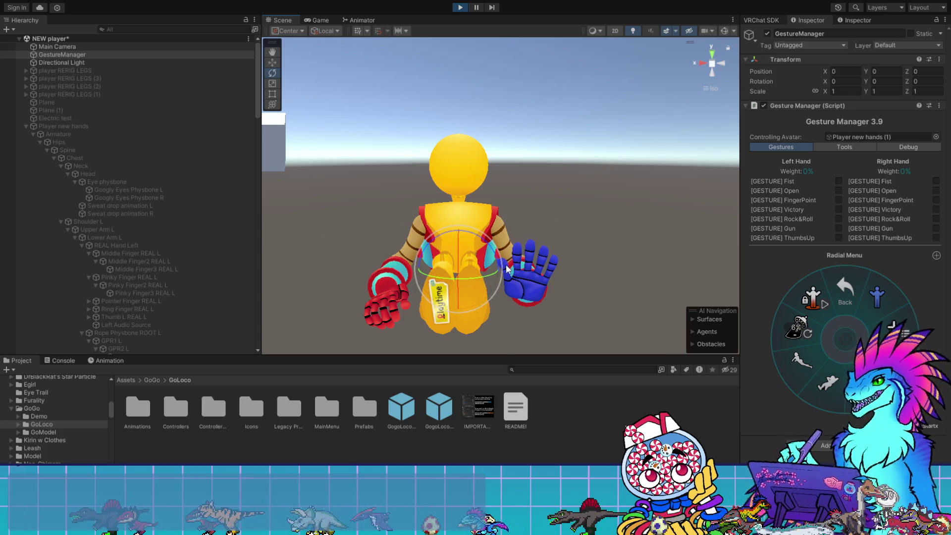
mouse_move(572, 319)
left_mouse_down()
mouse_move(323, 251)
mouse_move(356, 239)
left_mouse_up()
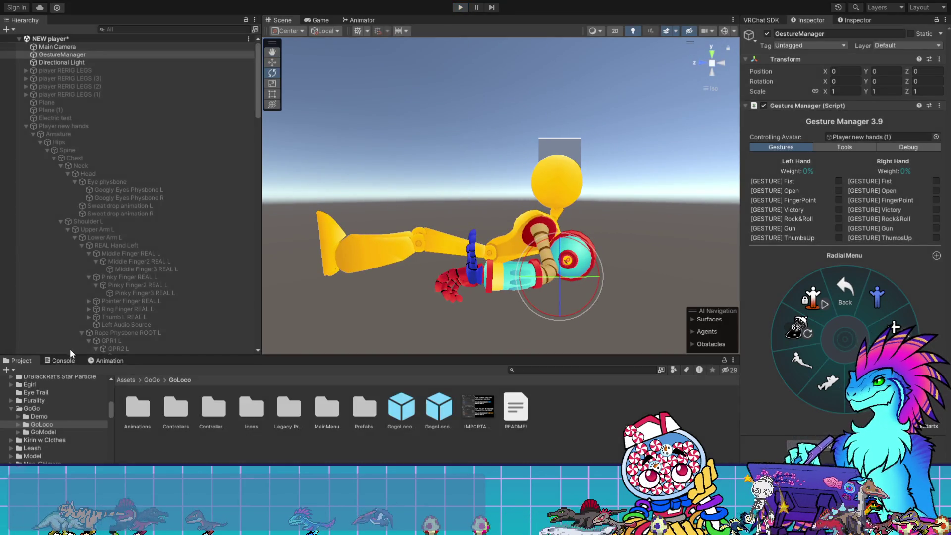
left_click(108, 360)
- Select Player new hands (1), pick the L POSED clip and start recording
scroll(70, 308, "down", 15)
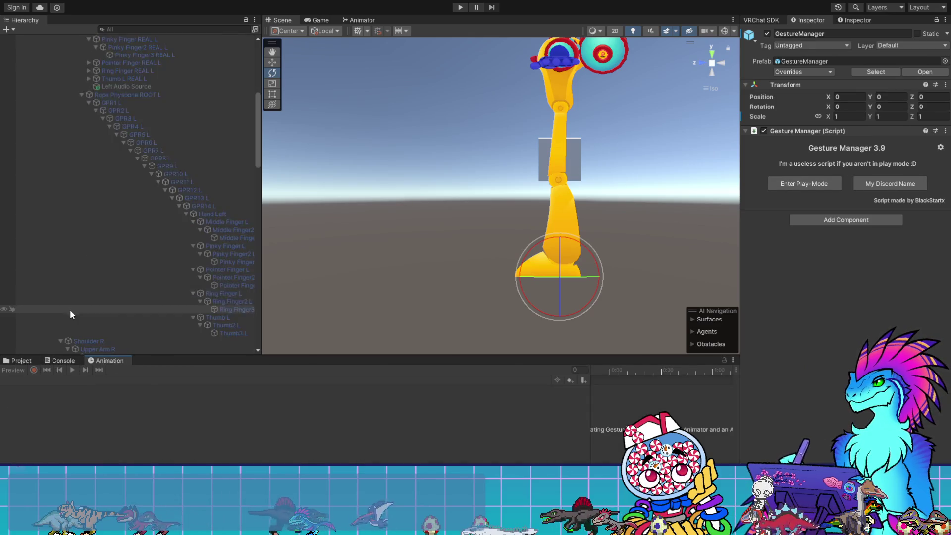
left_click(87, 84)
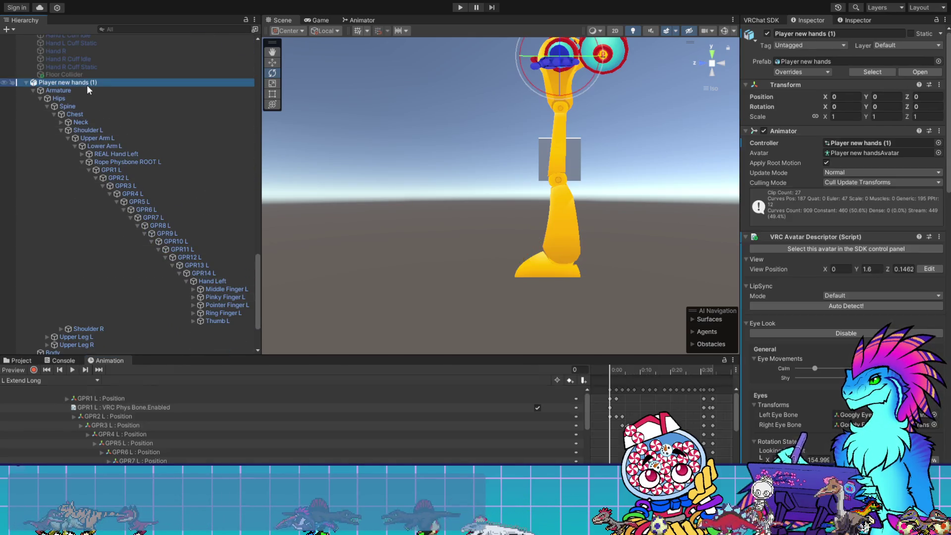
left_click(50, 380)
left_click(46, 366)
left_click(34, 369)
- Select Hand Left and rotate it so its Z rotation reads 112.029
left_click_drag(341, 331, 765, 277)
left_click_drag(349, 376, 430, 313)
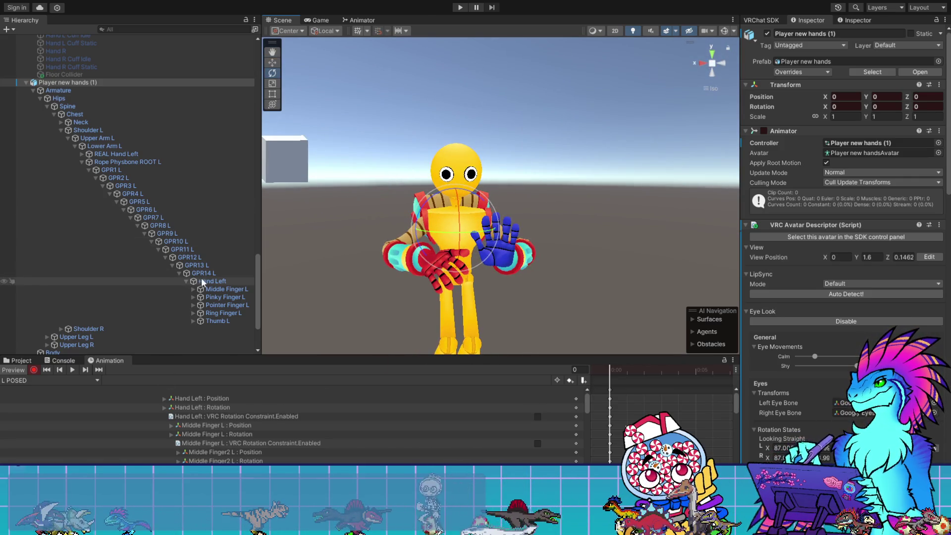
left_click(212, 281)
mouse_move(585, 262)
left_mouse_down()
mouse_move(574, 302)
mouse_move(632, 292)
left_mouse_up()
mouse_move(542, 288)
left_mouse_down()
mouse_move(538, 231)
mouse_move(491, 229)
mouse_move(484, 329)
mouse_move(495, 248)
mouse_move(555, 145)
mouse_move(552, 126)
mouse_move(572, 130)
mouse_move(548, 221)
mouse_move(442, 289)
mouse_move(433, 273)
left_mouse_up()
mouse_move(545, 287)
left_mouse_down()
mouse_move(565, 204)
mouse_move(542, 228)
mouse_move(545, 314)
mouse_move(542, 298)
mouse_move(455, 266)
mouse_move(629, 234)
mouse_move(570, 232)
mouse_move(594, 234)
mouse_move(573, 214)
mouse_move(584, 207)
left_mouse_up()
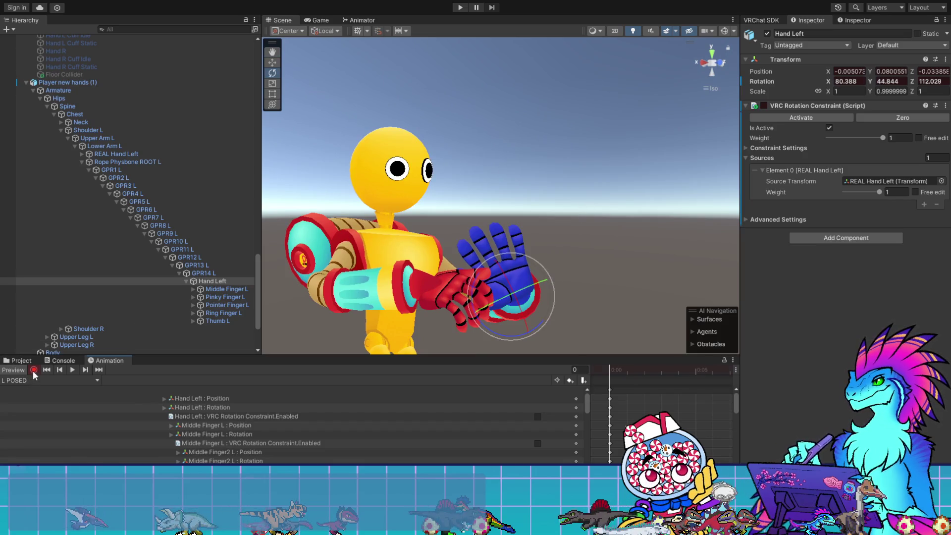
scroll(191, 293, "down", 5)
- Toggle the Hand L and Hand L Cuff Idle meshes off and on to compare the hand
left_click(151, 286)
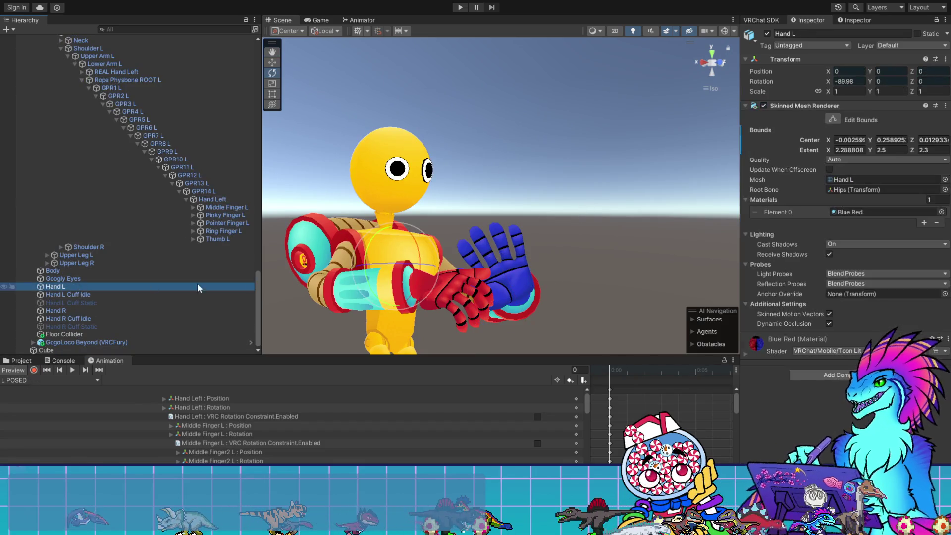
left_click(766, 33)
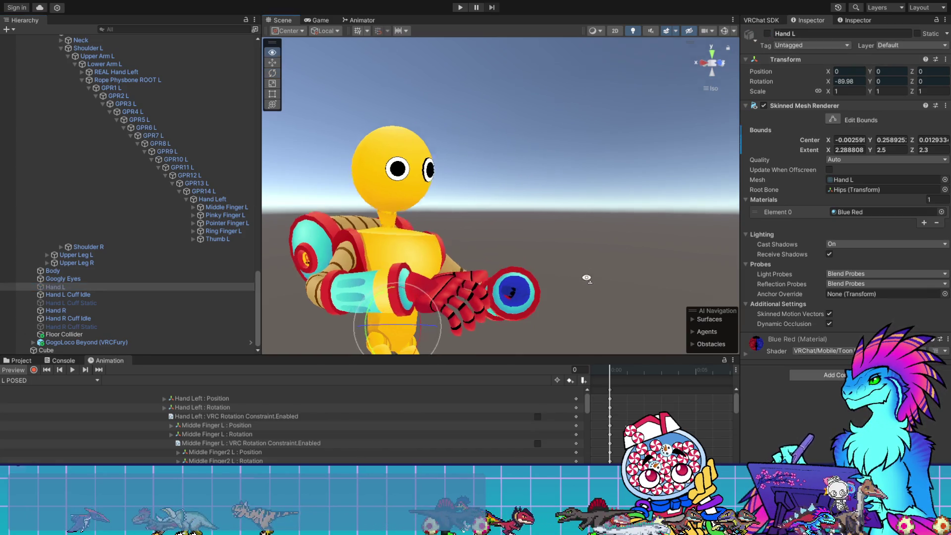
left_click_drag(606, 317, 580, 313)
scroll(578, 312, "up", 10)
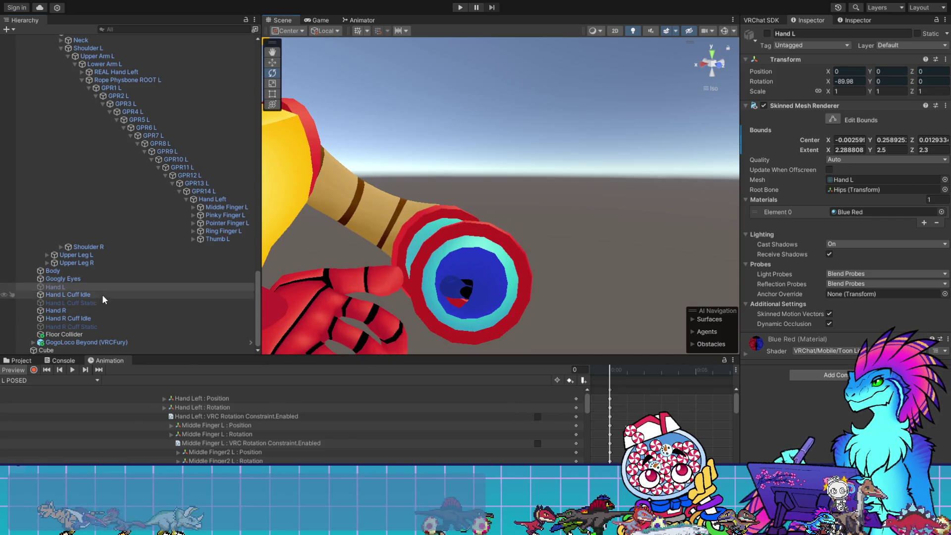
left_click(68, 294)
left_click(766, 34)
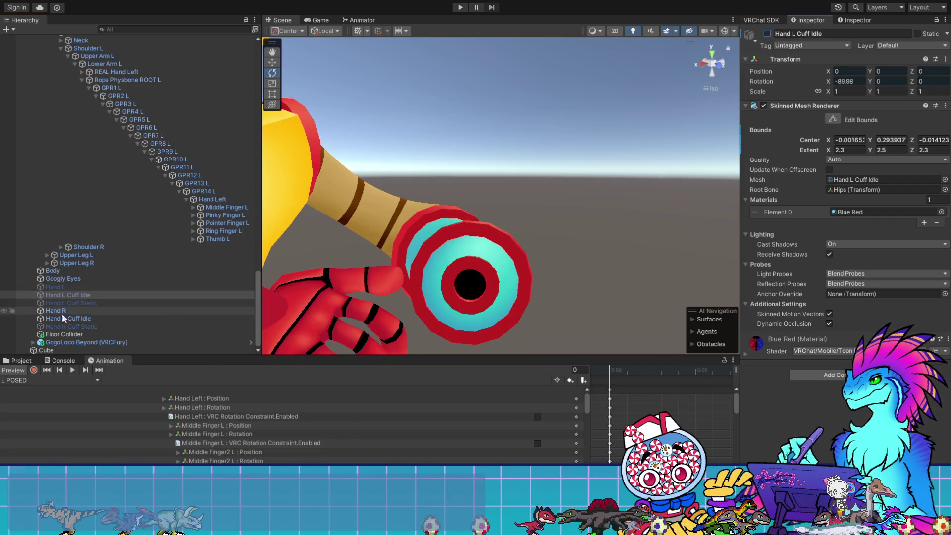
left_click(76, 289)
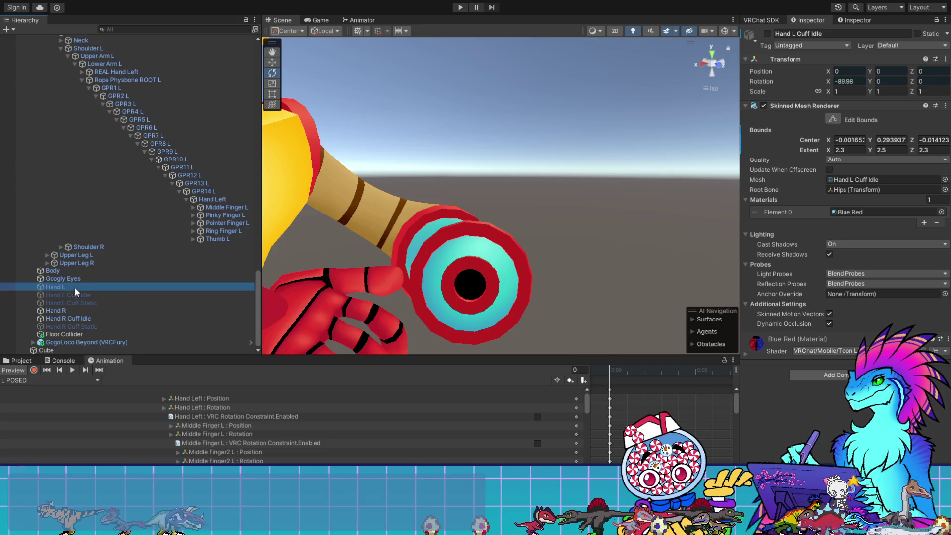
left_click(767, 33)
mouse_move(496, 198)
left_mouse_down()
mouse_move(495, 164)
mouse_move(520, 188)
mouse_move(588, 218)
mouse_move(417, 291)
mouse_move(472, 342)
mouse_move(589, 332)
mouse_move(537, 217)
mouse_move(535, 321)
mouse_move(573, 295)
mouse_move(489, 213)
mouse_move(520, 202)
left_mouse_up()
left_click(99, 295)
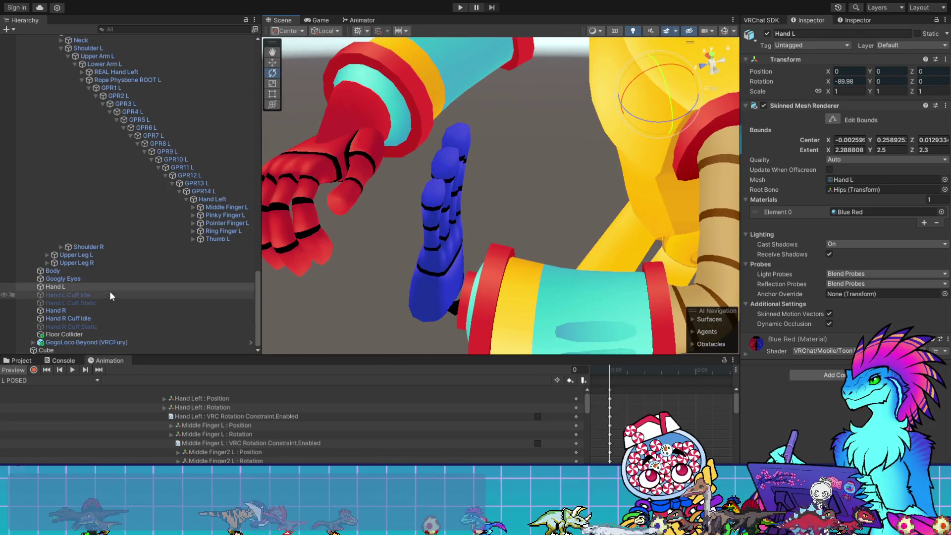
left_click(676, 79)
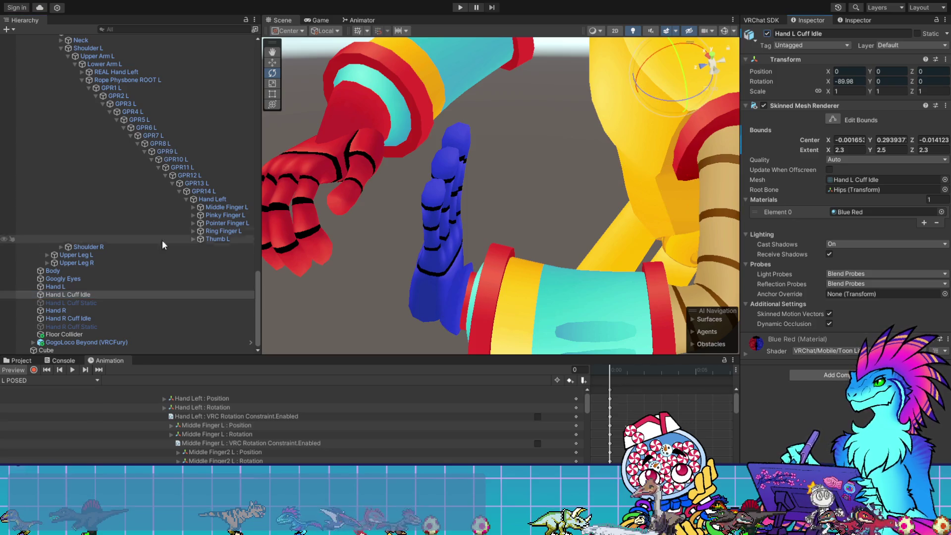
scroll(37, 239, "up", 2)
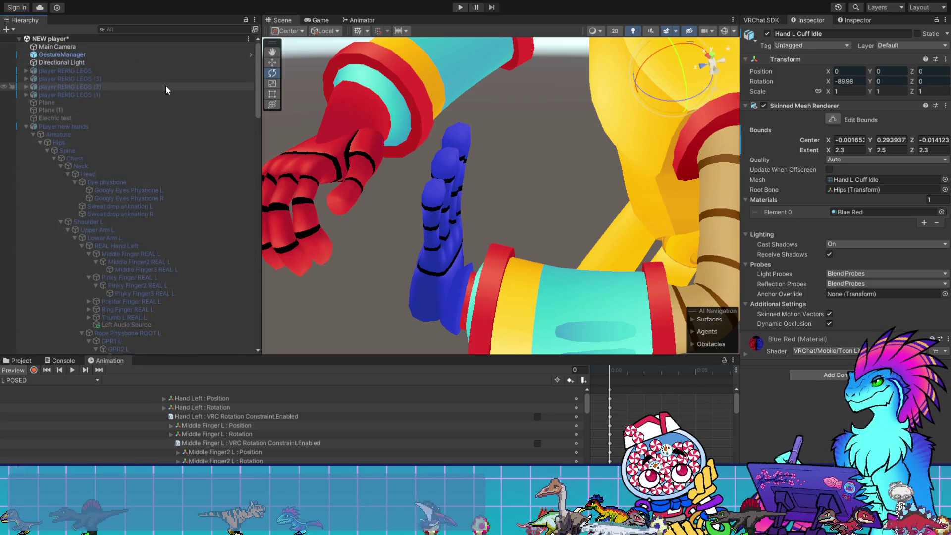
- Select and frame the GestureManager and start its play-mode test
double_click(88, 54)
left_click(810, 183)
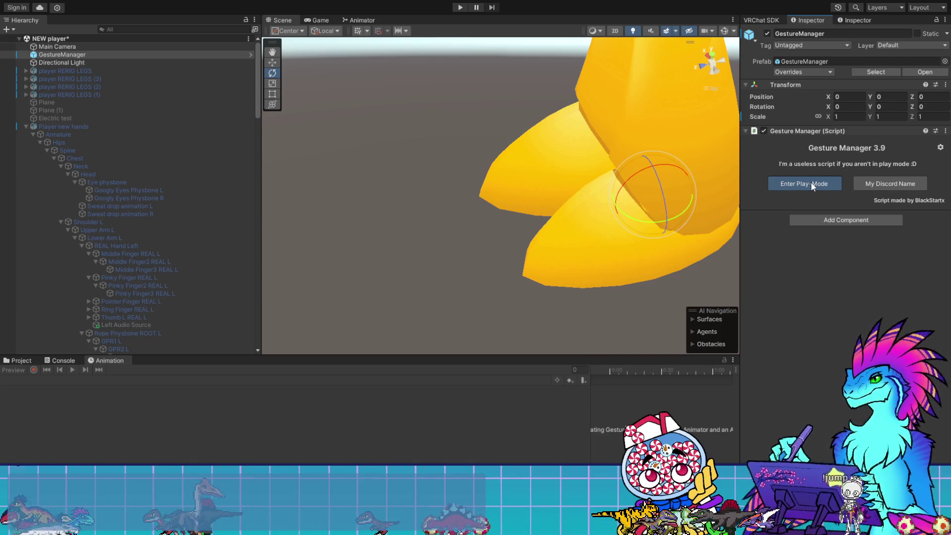
left_click(810, 184)
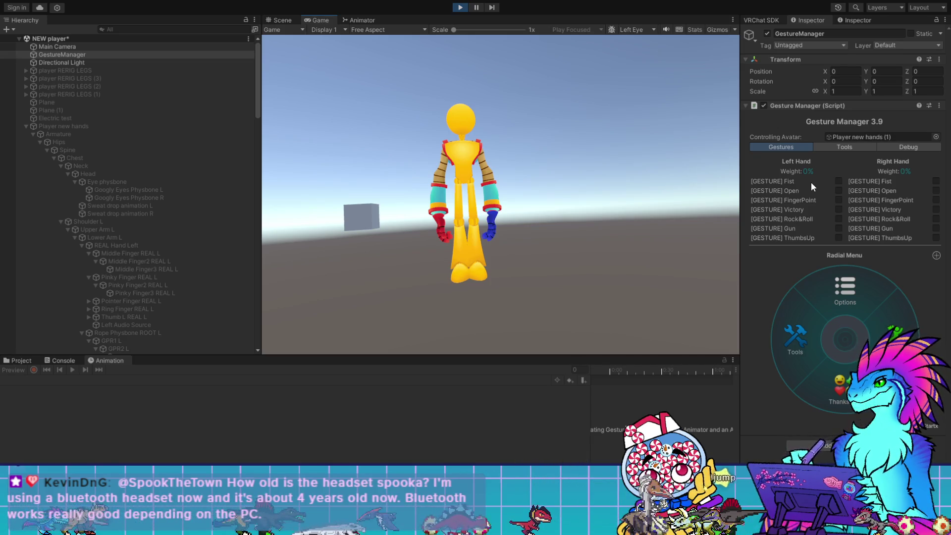
- Open the expression submenu and its trigger-toggle page, then return to the Scene view
left_click(795, 338)
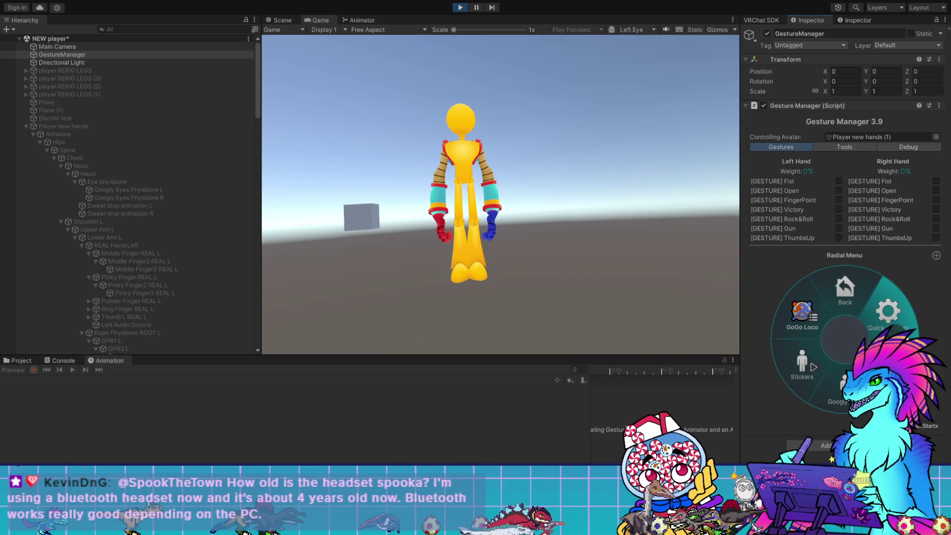
left_click(848, 348)
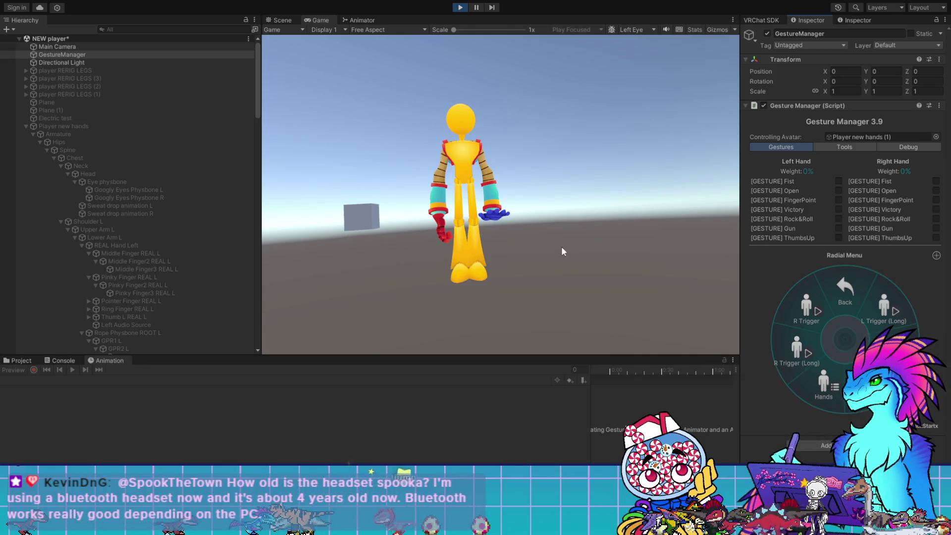
key("ctrl+1")
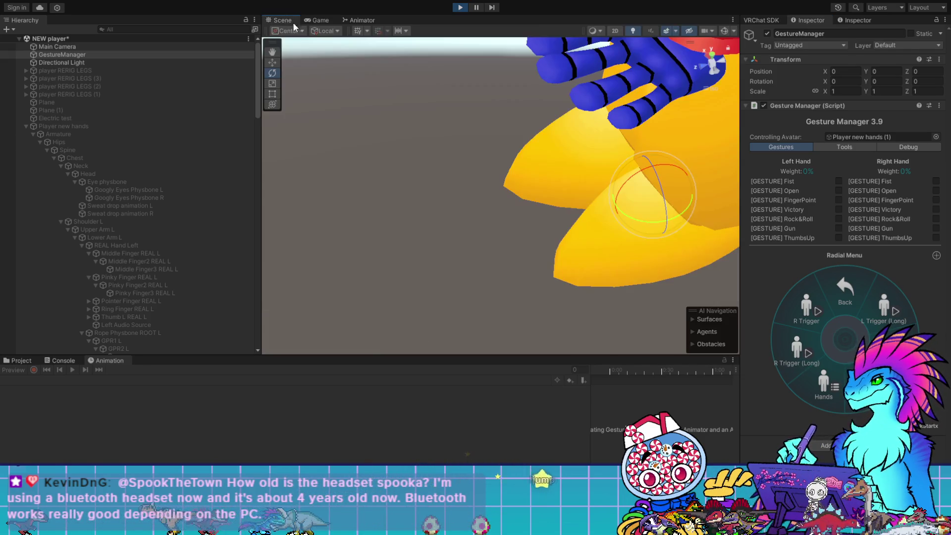
- Browse the pose pages and try standing, crossed-leg hands-together and kneeling poses
scroll(595, 166, "down", 10)
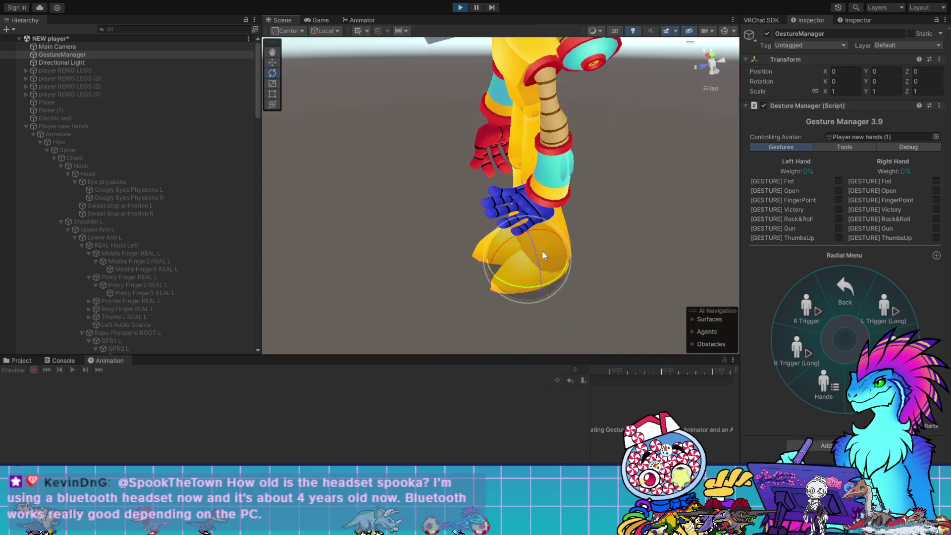
mouse_move(594, 166)
left_mouse_down()
mouse_move(682, 144)
mouse_move(545, 138)
mouse_move(539, 221)
left_mouse_up()
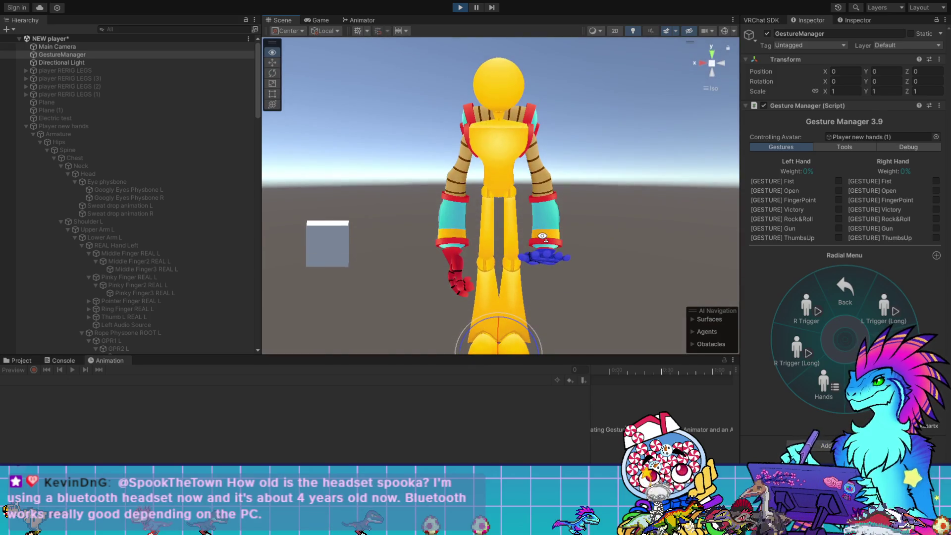
left_click(849, 304)
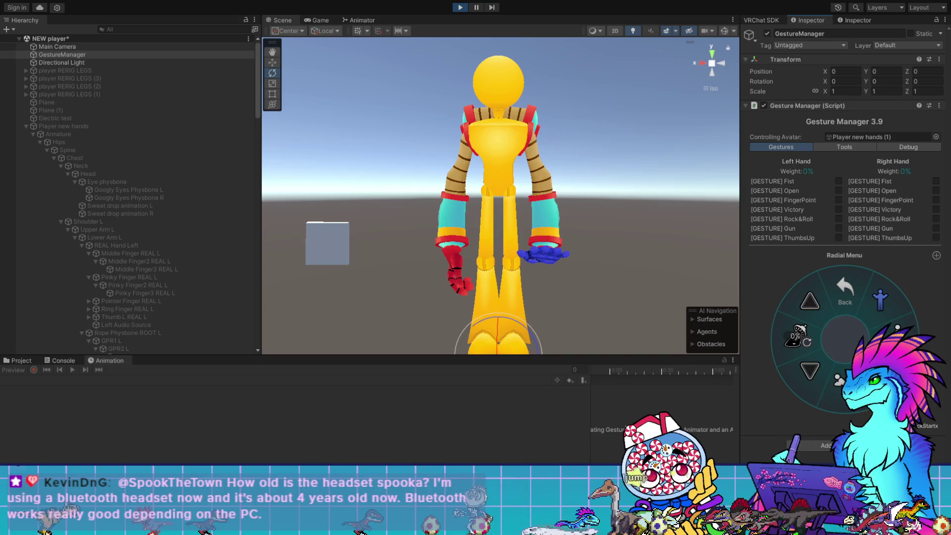
left_click(849, 305)
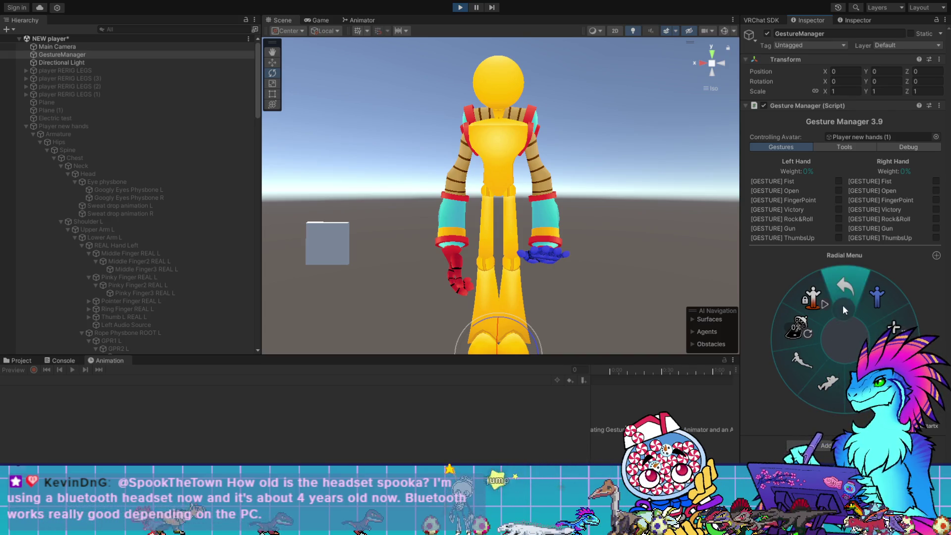
mouse_move(625, 295)
left_mouse_down()
mouse_move(607, 208)
mouse_move(572, 247)
left_mouse_up()
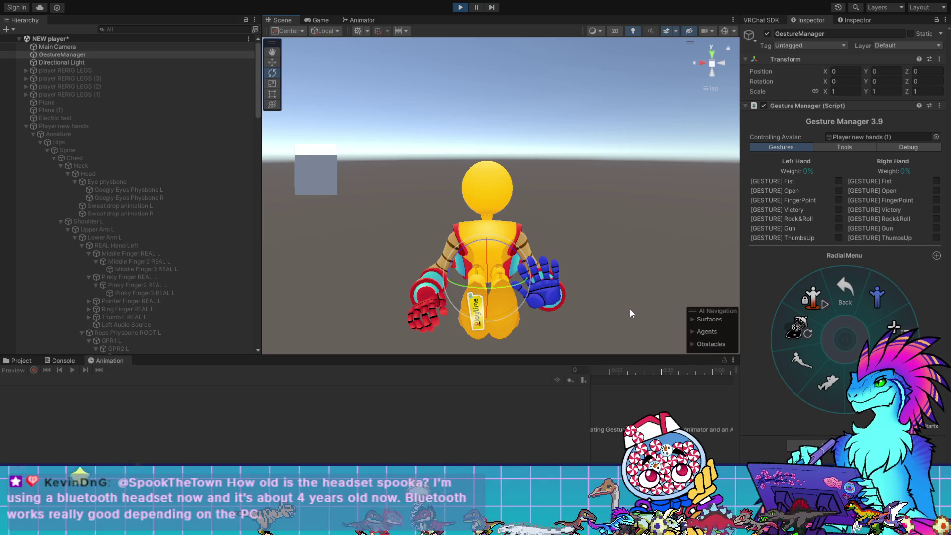
left_click(889, 323)
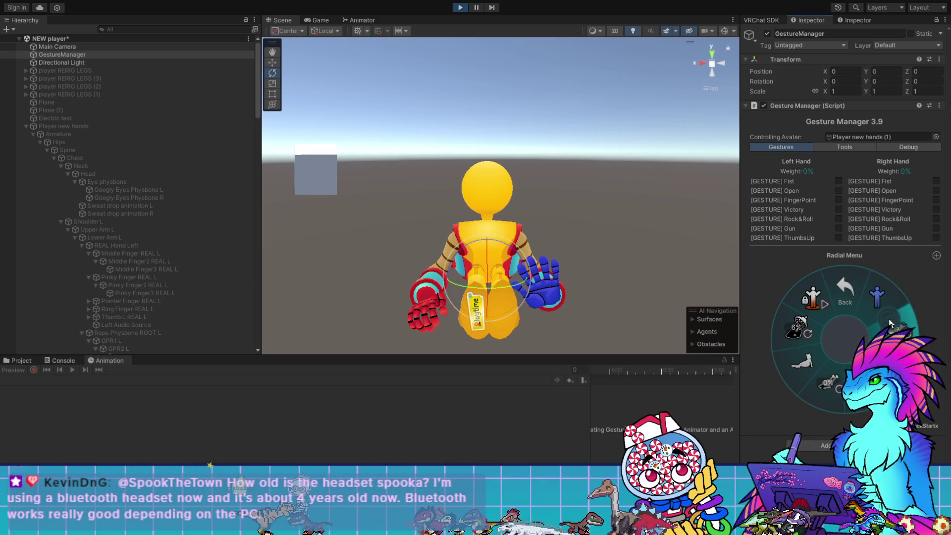
left_click(850, 307)
left_click(877, 327)
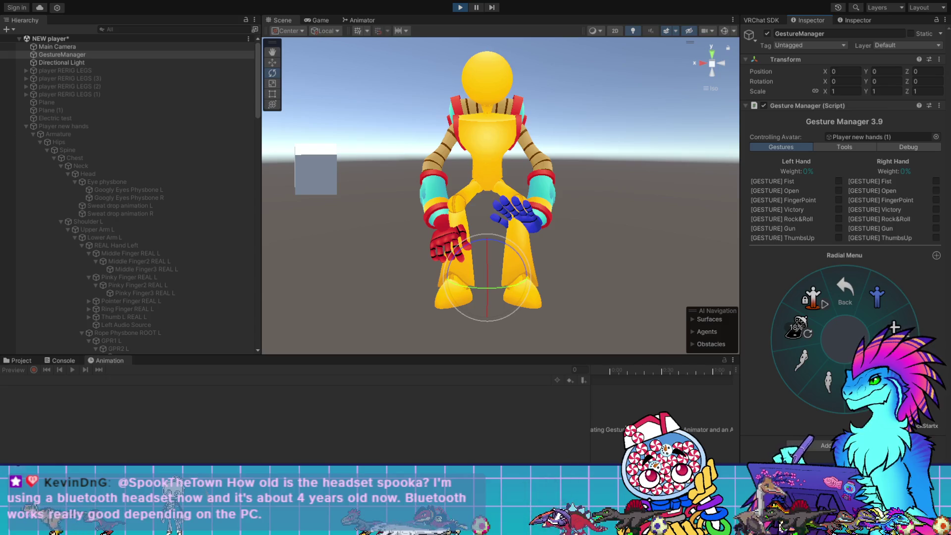
left_click(894, 327)
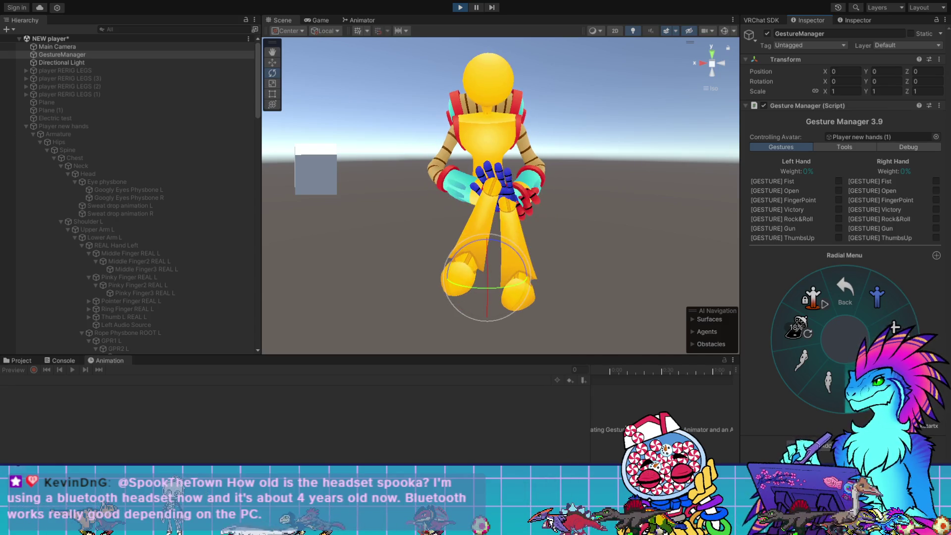
left_click(818, 385)
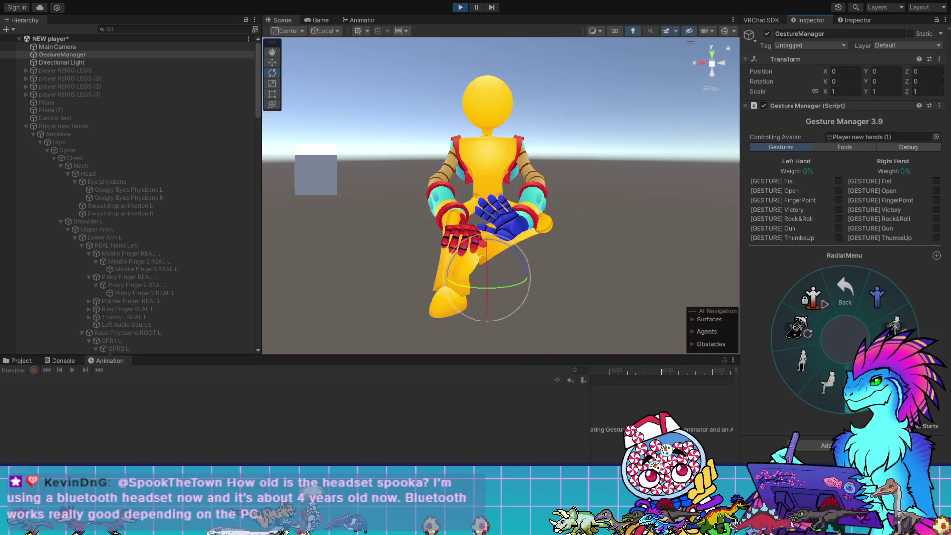
- Try the cross-legged and leg-stretched sits, return to standing, and stop play mode
left_click(810, 372)
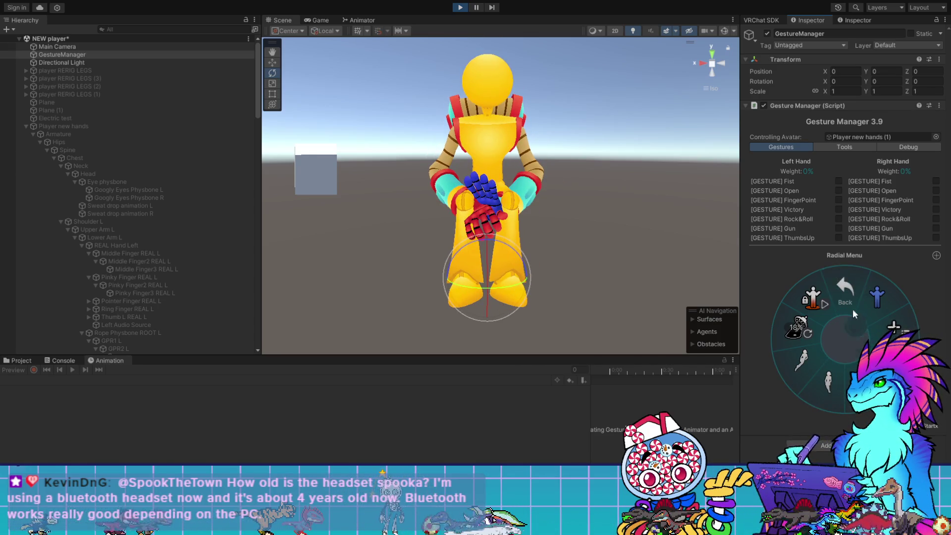
left_click(857, 339)
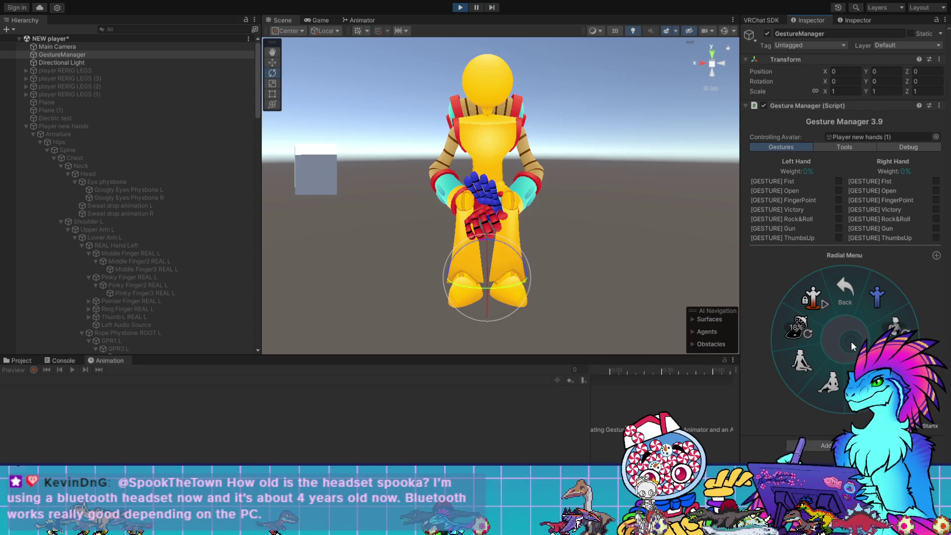
left_click(837, 374)
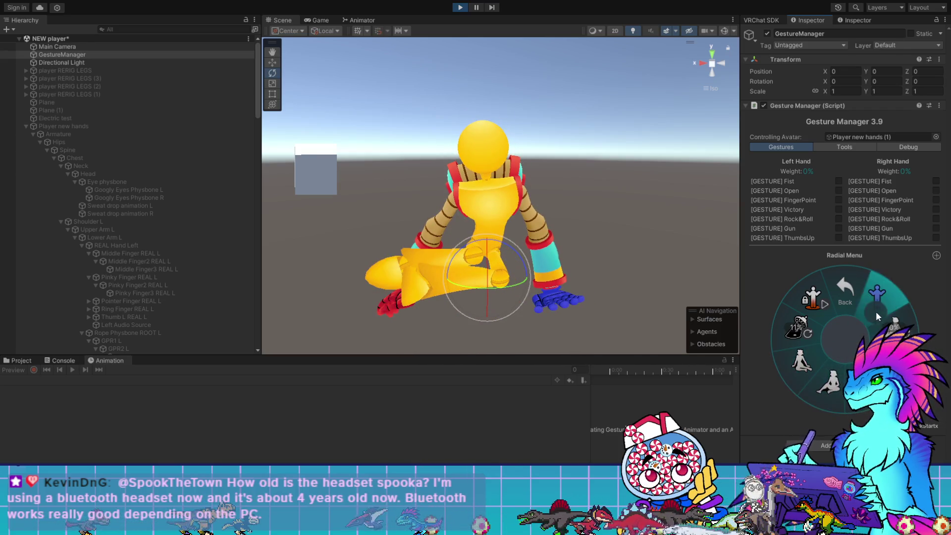
left_click(876, 311)
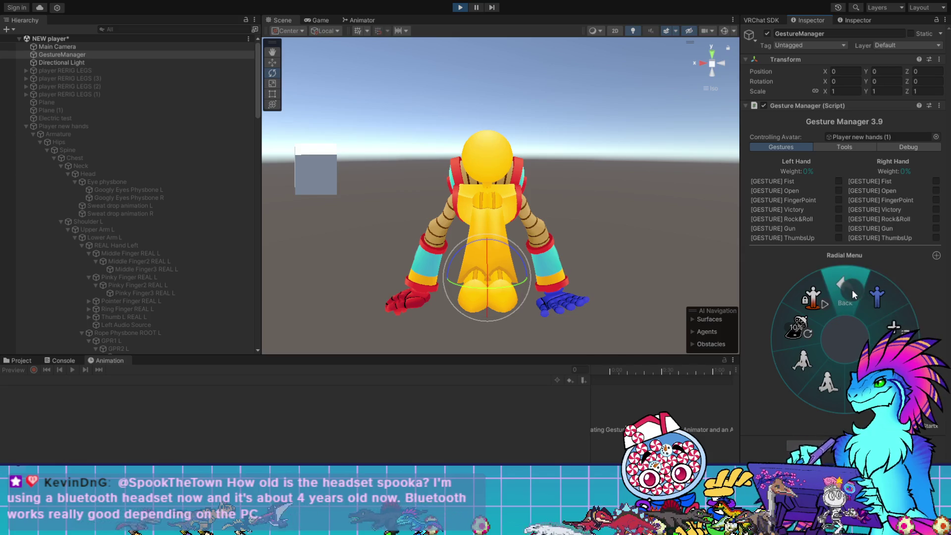
left_click(853, 294)
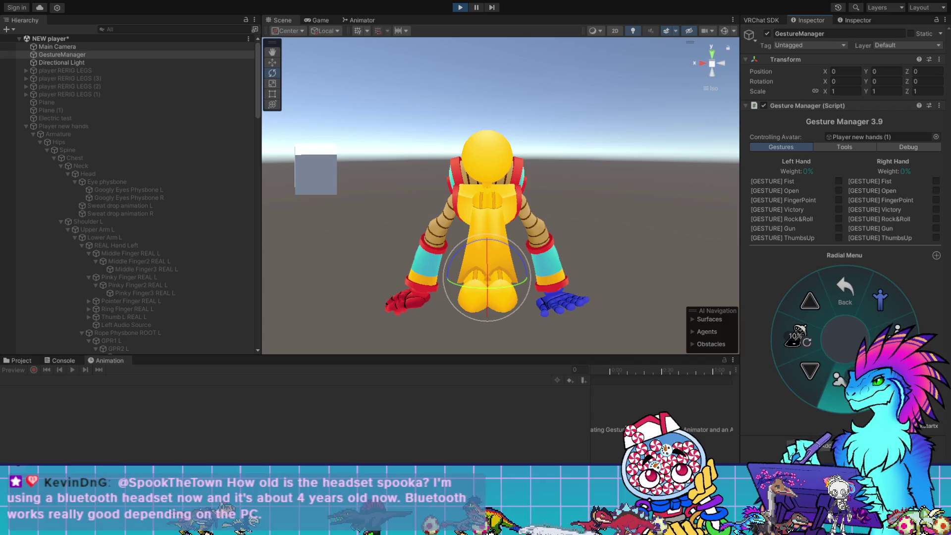
left_click(838, 379)
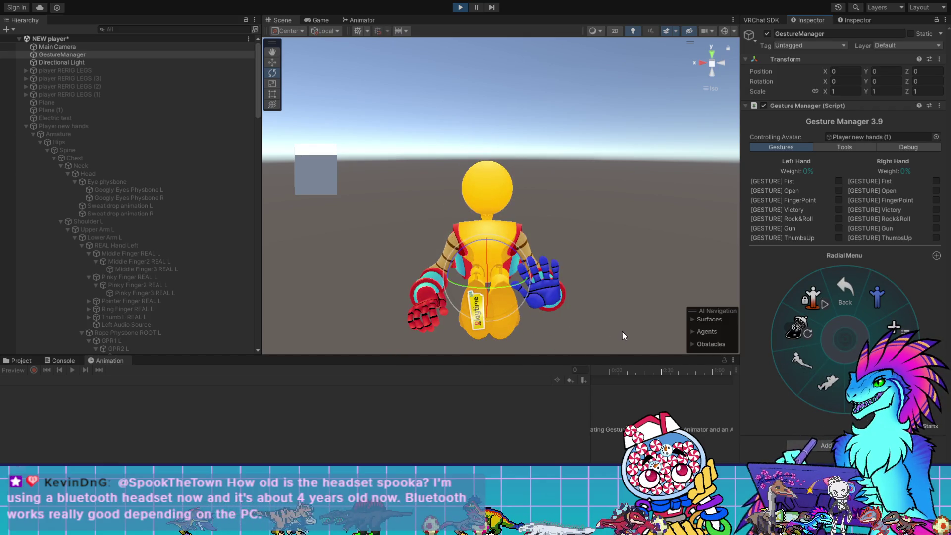
mouse_move(599, 322)
left_mouse_down()
mouse_move(586, 284)
mouse_move(573, 277)
mouse_move(574, 309)
mouse_move(577, 283)
left_mouse_up()
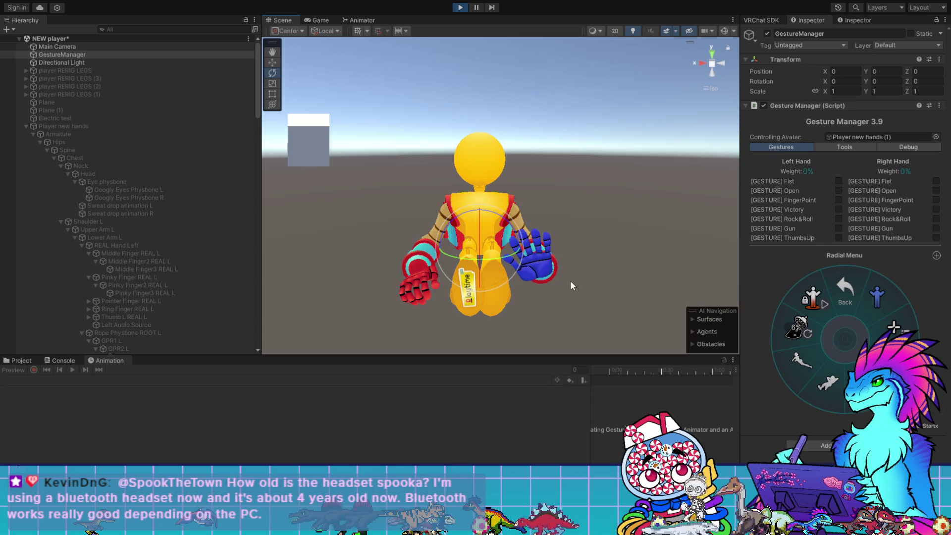
left_click(460, 8)
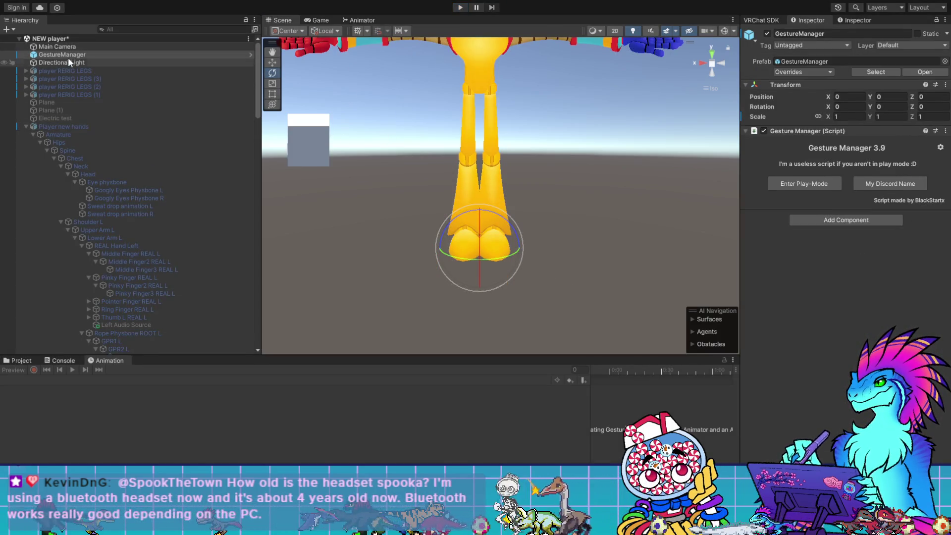
- Select Player new hands (1), switch to the L POSED clip and start recording
scroll(71, 251, "down", 10)
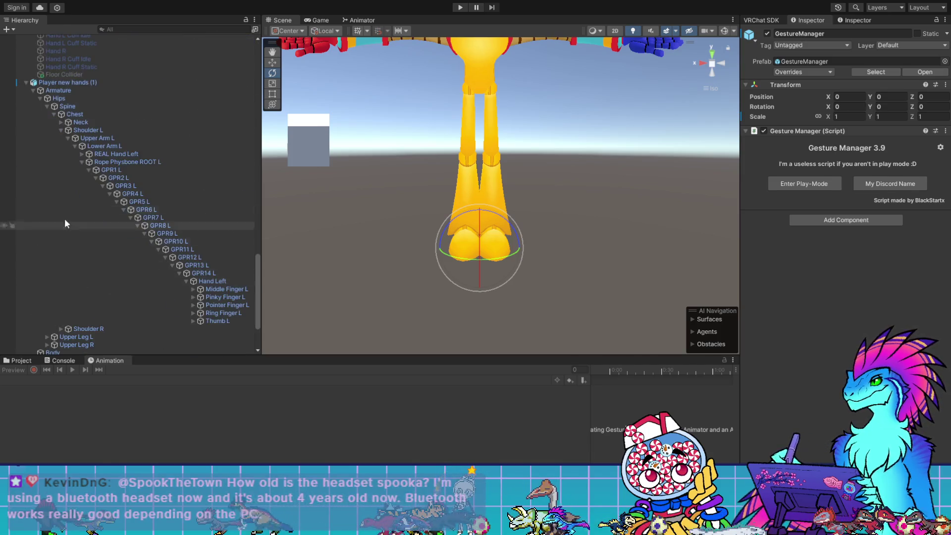
scroll(64, 233, "up", 5)
left_click(65, 83)
left_click(19, 379)
left_click(50, 176)
left_click(34, 369)
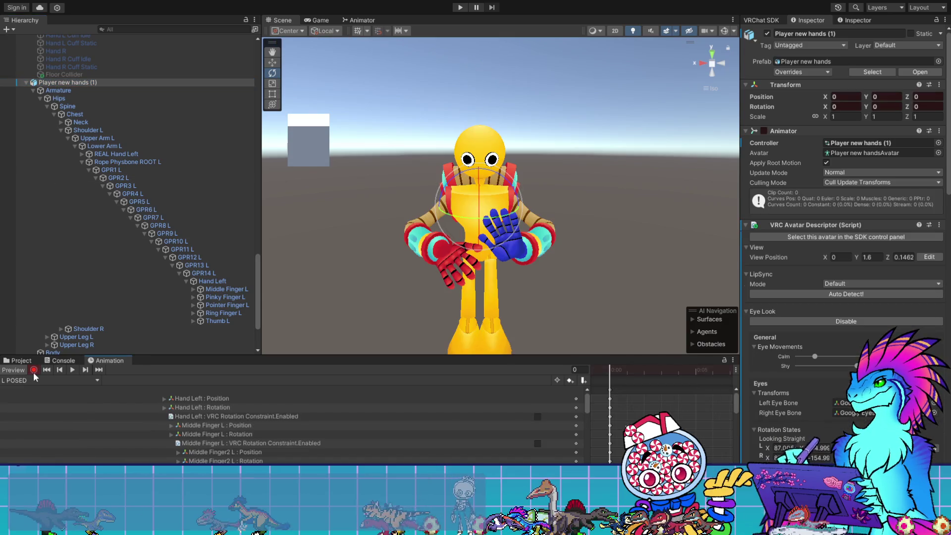
- Rotate Hand Left to Z 103.391, then frame the GestureManager and re-enter play mode
left_click(212, 280)
mouse_move(626, 314)
left_mouse_down("alt")
mouse_move(577, 302)
mouse_move(574, 277)
mouse_move(678, 268)
mouse_move(645, 229)
mouse_move(664, 228)
left_mouse_up("alt")
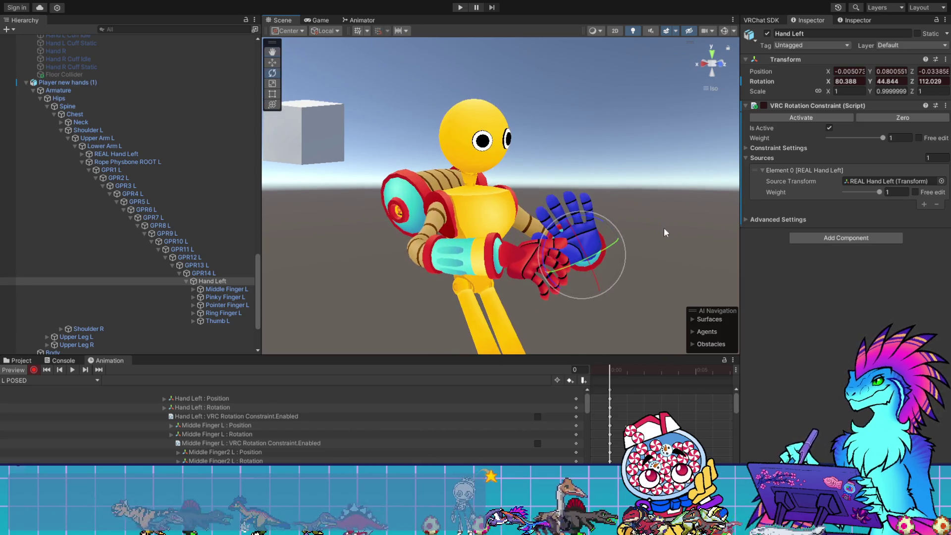
left_click_drag(601, 218, 608, 230)
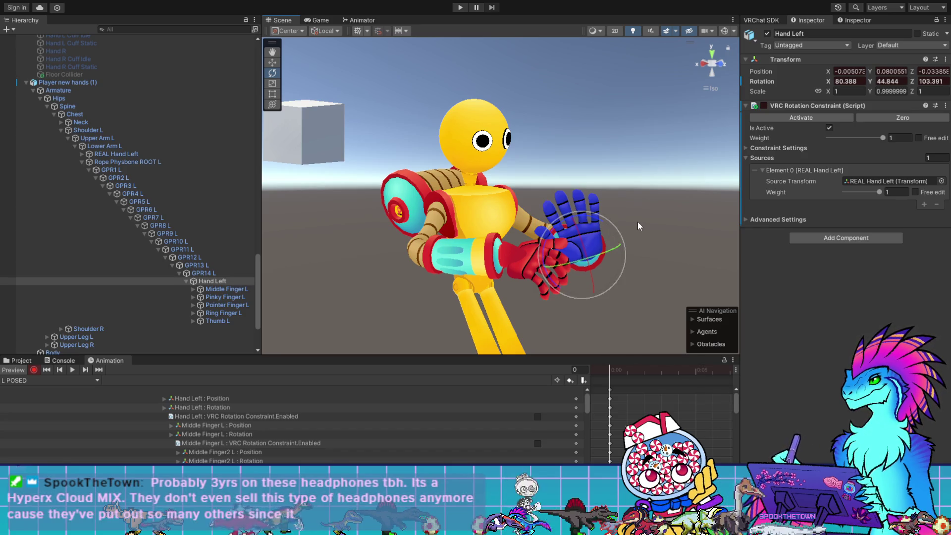
left_click_drag(674, 253, 373, 313, "alt")
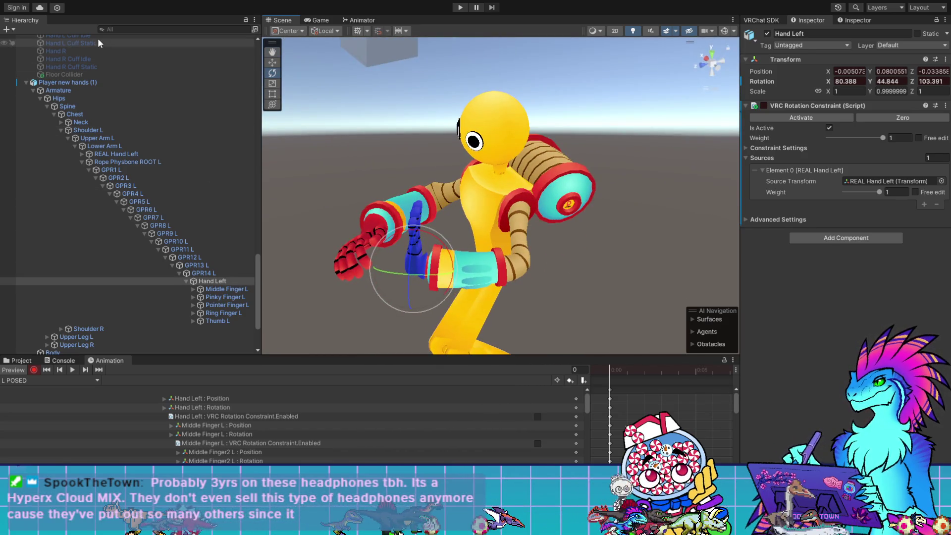
scroll(70, 104, "up", 10)
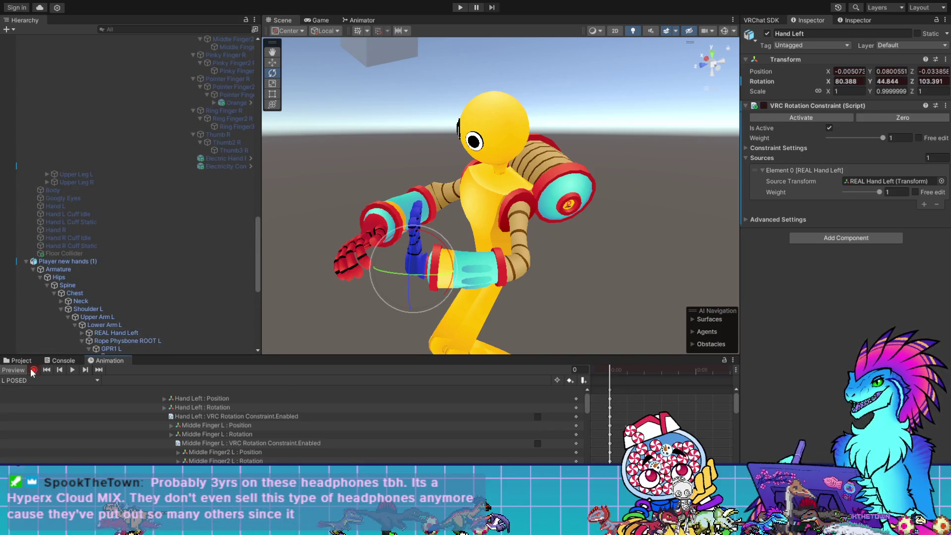
scroll(31, 186, "up", 15)
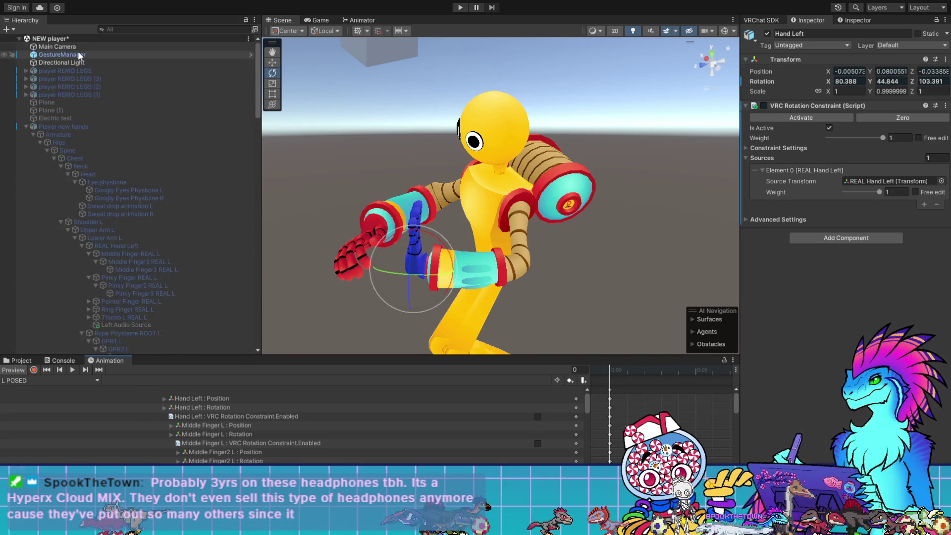
double_click(79, 55)
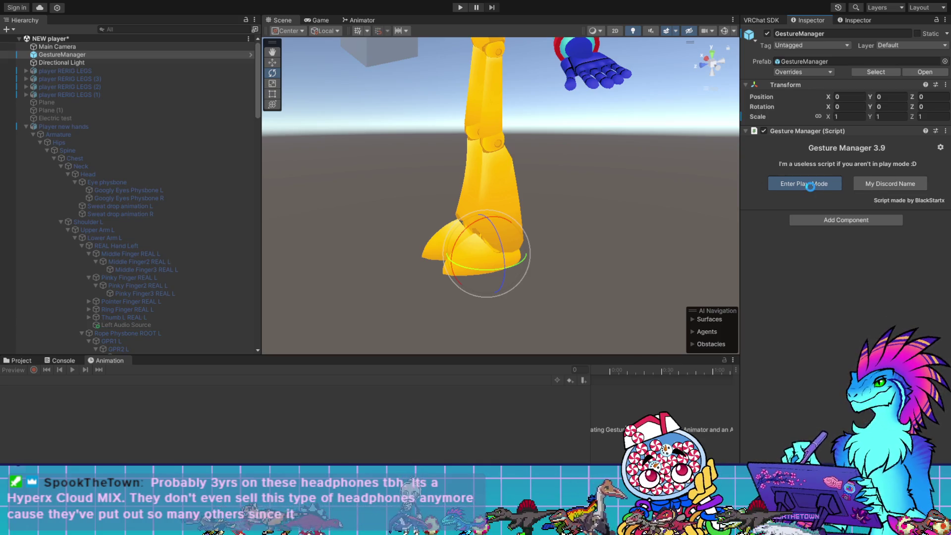
left_click(810, 186)
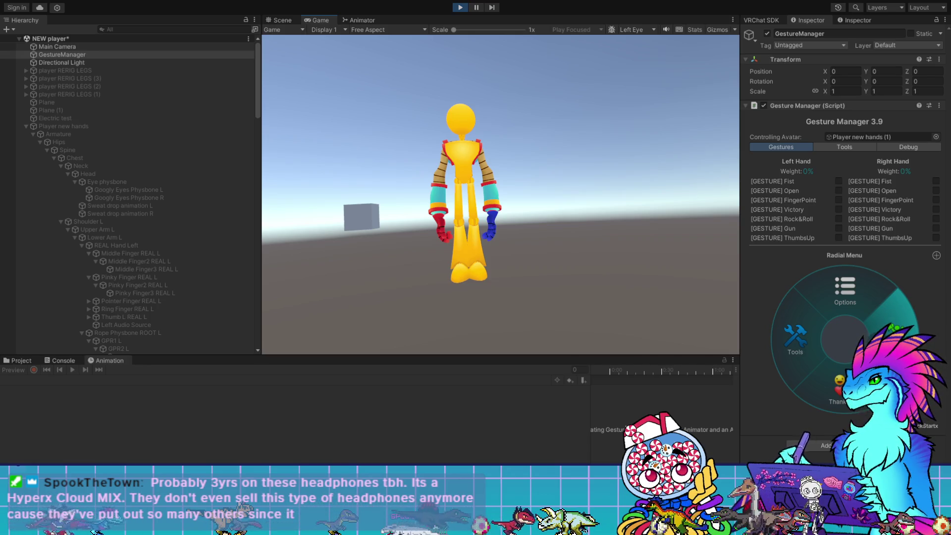
- Browse the expression menu's hand trigger page, then try GoGo Loco sitting and lying poses
left_click(887, 317)
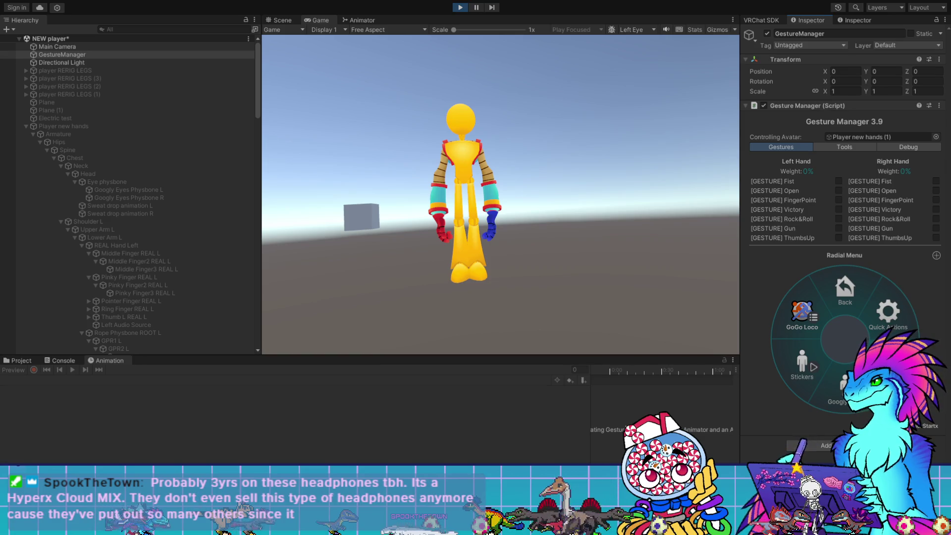
left_click(887, 377)
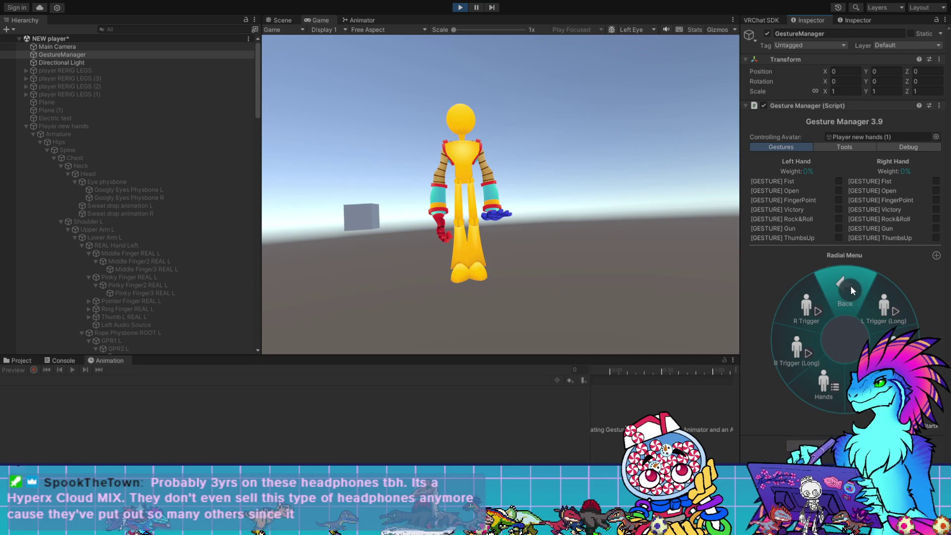
left_click(852, 291)
left_click(806, 308)
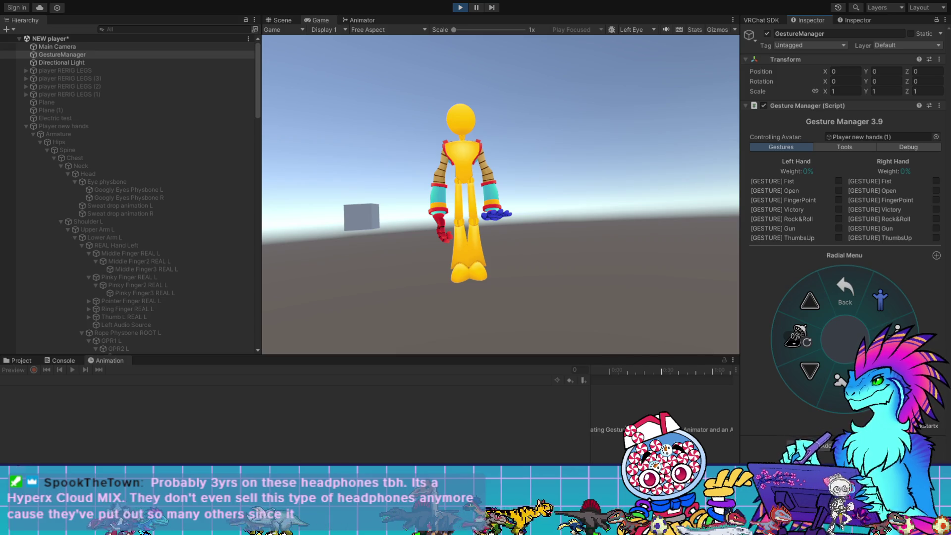
left_click(897, 328)
left_click(895, 328)
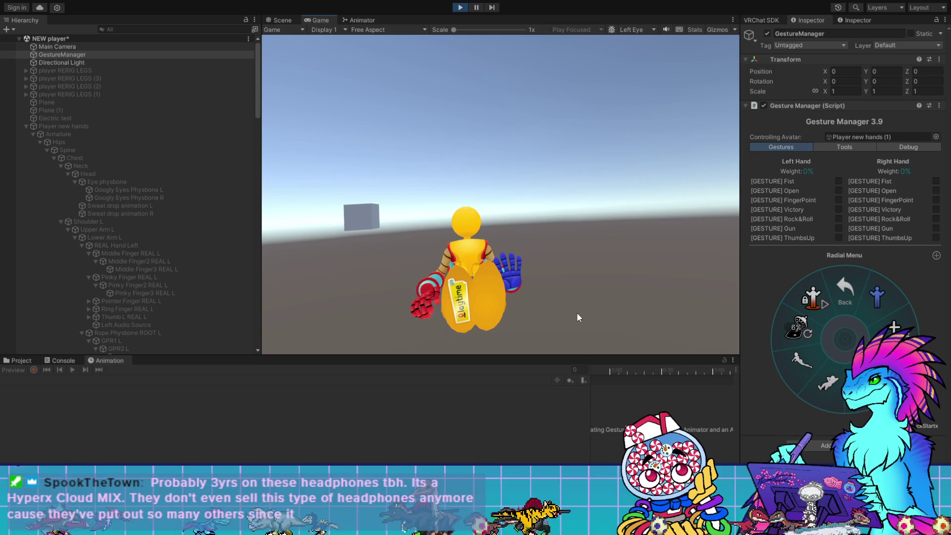
- Inspect the lying avatar in the Scene view, stand it back up, then exit play mode
left_click(282, 20)
mouse_move(456, 251)
left_mouse_down()
mouse_move(596, 206)
mouse_move(634, 183)
mouse_move(609, 256)
mouse_move(603, 238)
mouse_move(599, 259)
mouse_move(599, 248)
left_mouse_up()
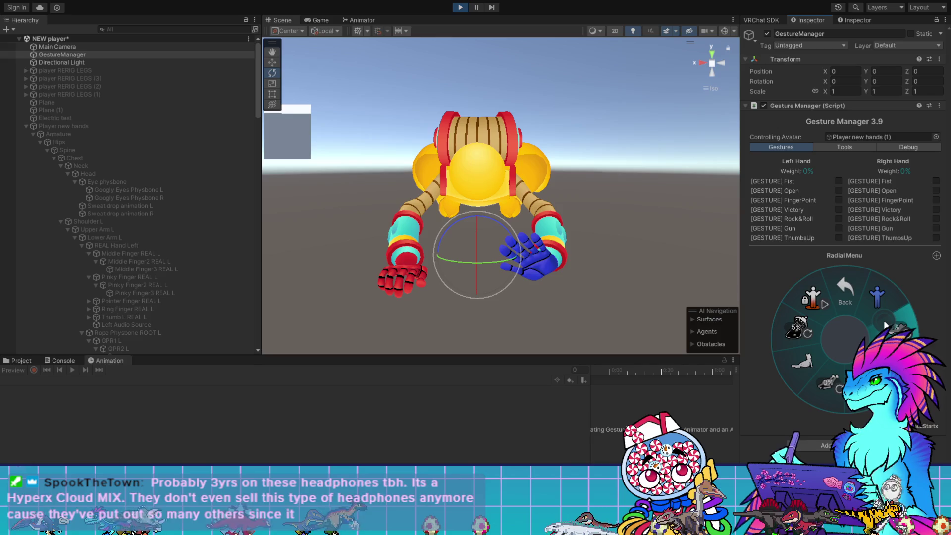
left_click(851, 289)
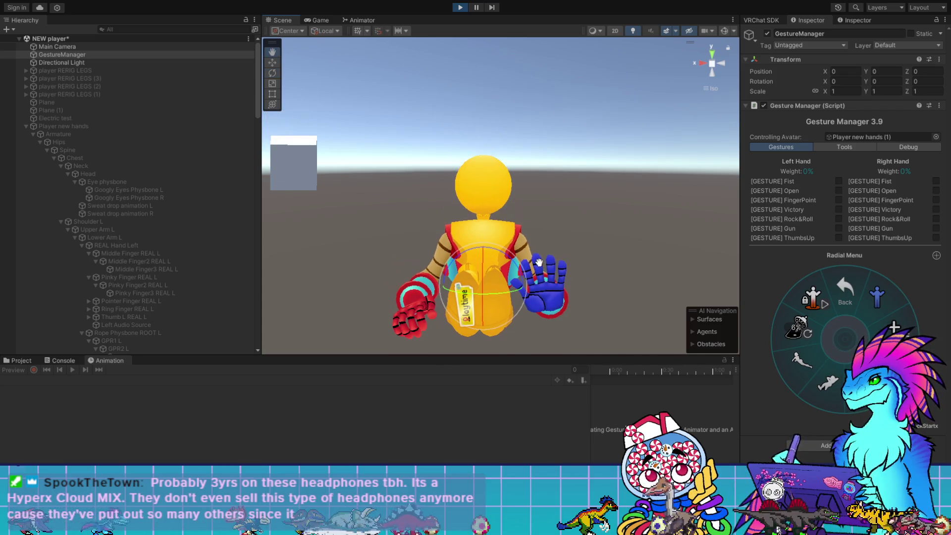
mouse_move(577, 250)
left_mouse_down()
mouse_move(211, 236)
mouse_move(325, 208)
mouse_move(612, 228)
mouse_move(599, 219)
mouse_move(598, 243)
left_mouse_up()
left_click(460, 8)
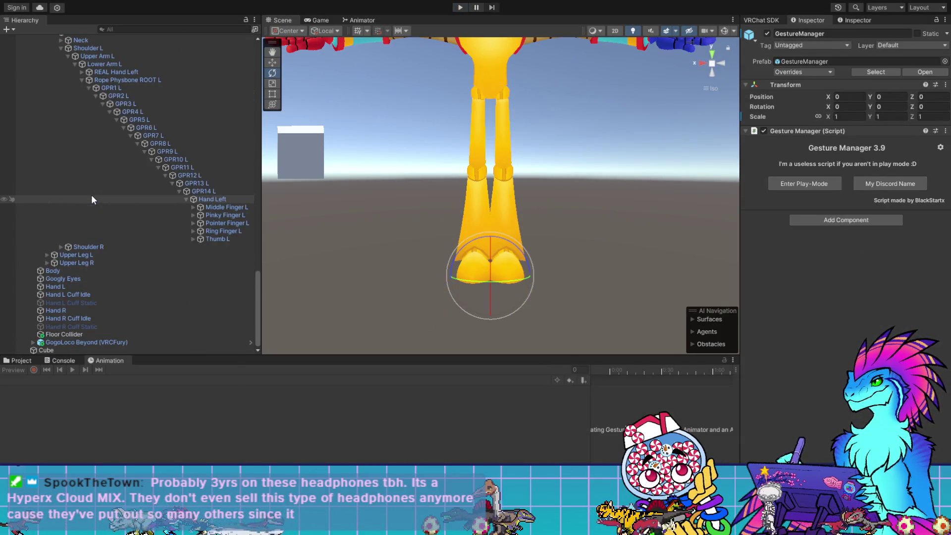
- Select the Player new hands (1) avatar and switch the Animation clip to L POSED
scroll(98, 168, "up", 4)
left_click(68, 120)
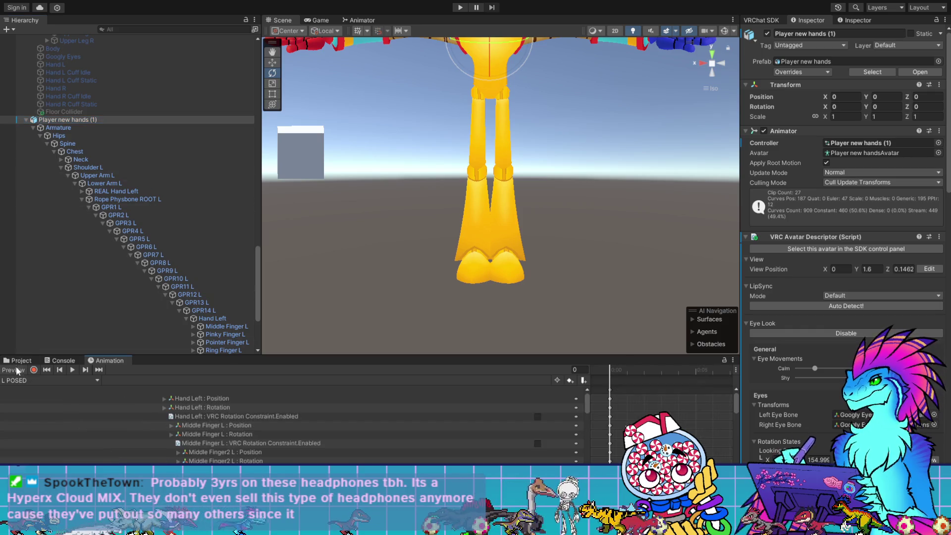
left_click(50, 381)
left_click(50, 401)
- Rotate Hand Left a little further, to a Z rotation of 98.881
mouse_move(495, 318)
left_mouse_down()
mouse_move(587, 311)
mouse_move(591, 303)
left_mouse_up()
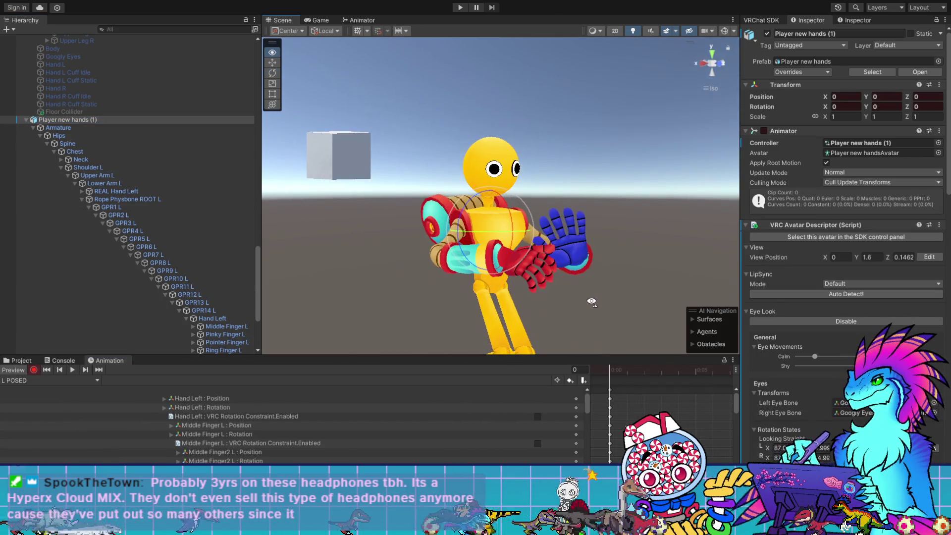
left_click(212, 318)
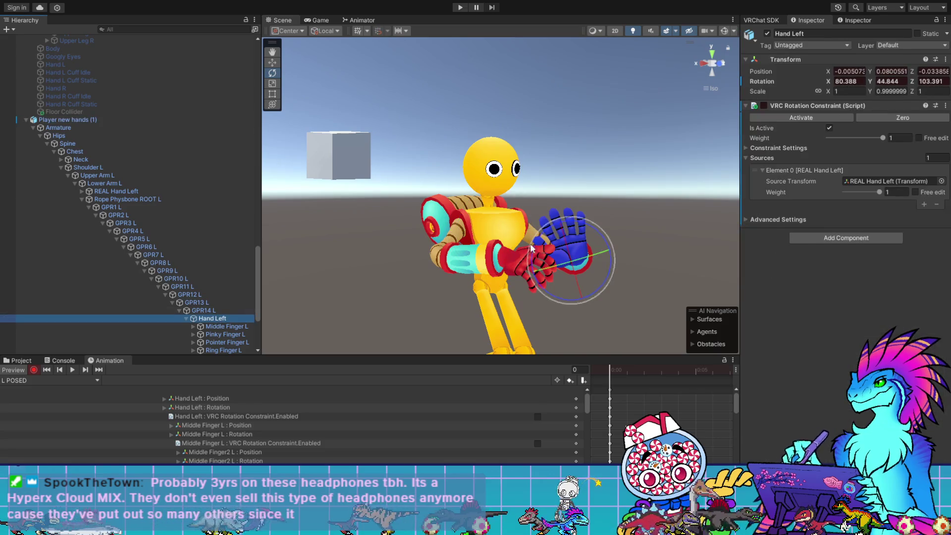
left_click(600, 235)
left_click_drag(603, 237, 604, 237)
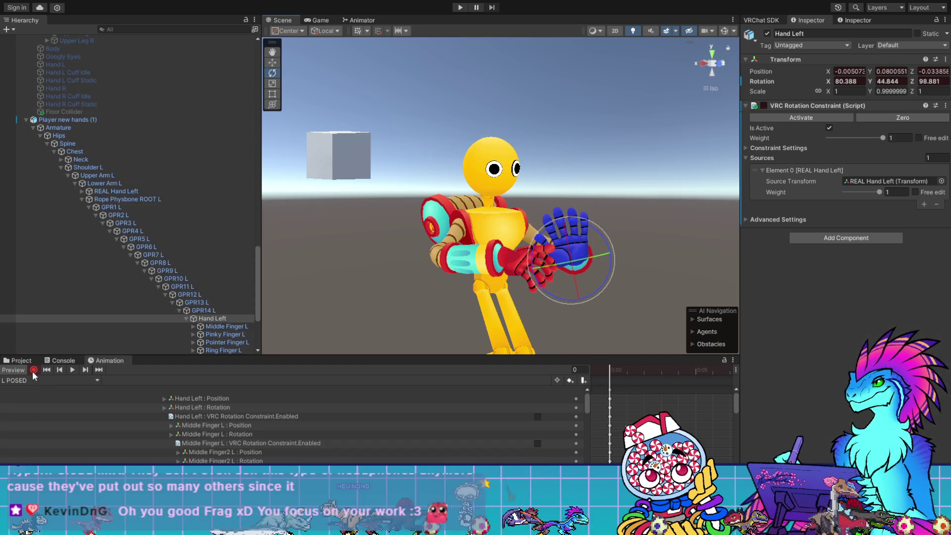
scroll(106, 255, "down", 10)
scroll(106, 253, "up", 15)
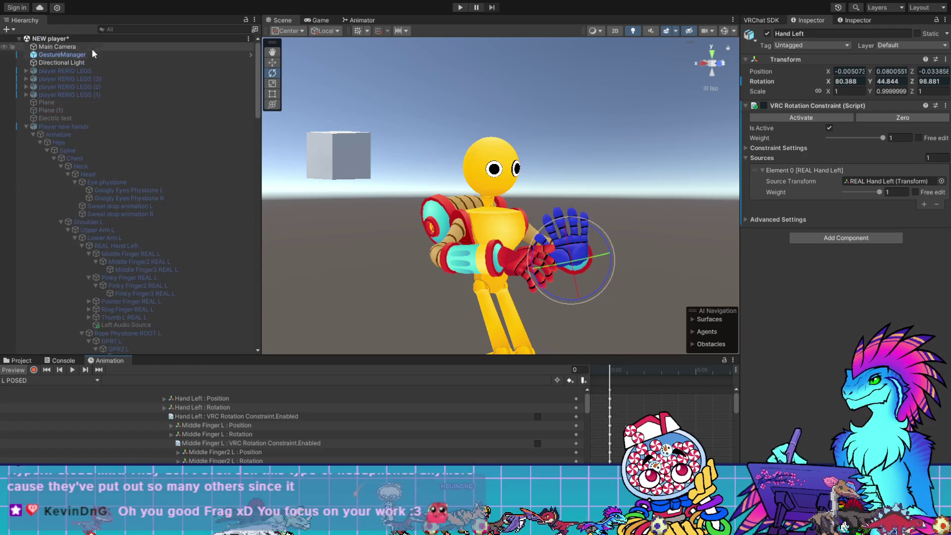
- In Gesture Manager, open the hand trigger page, then a pose submenu to make the avatar crouch
left_click(88, 55)
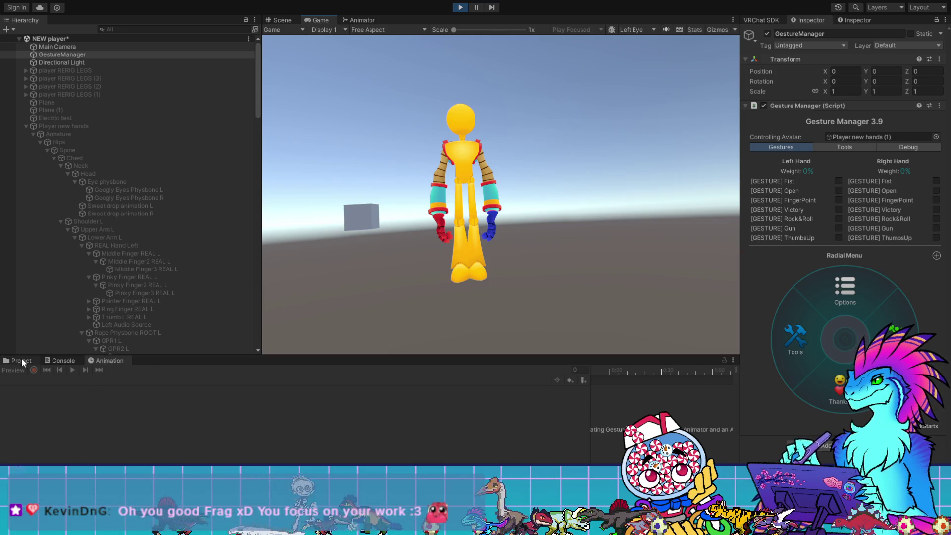
left_click(844, 290)
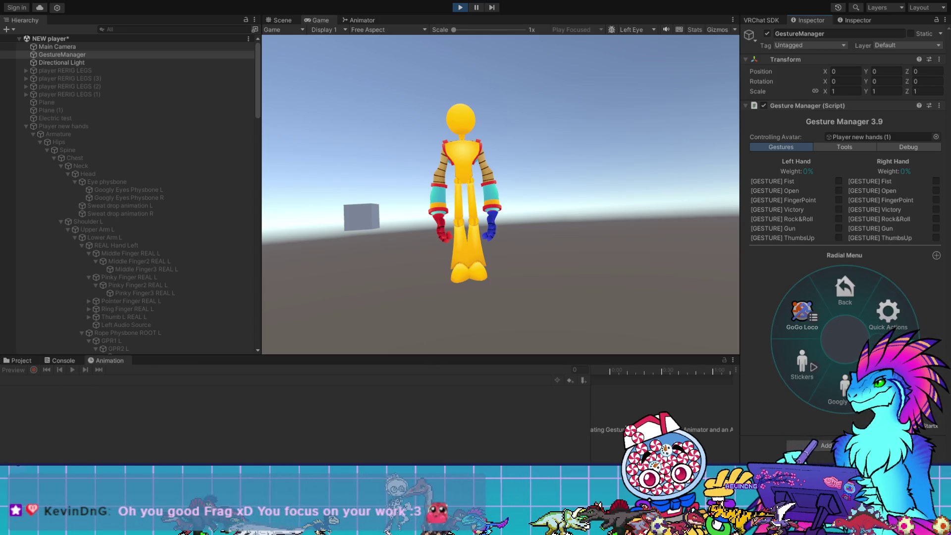
left_click(802, 315)
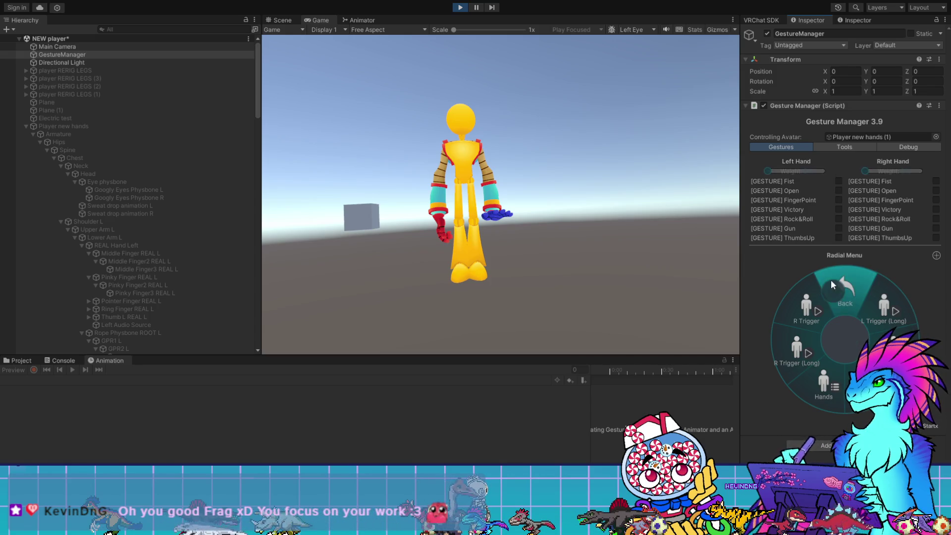
left_click(833, 284)
left_click(807, 301)
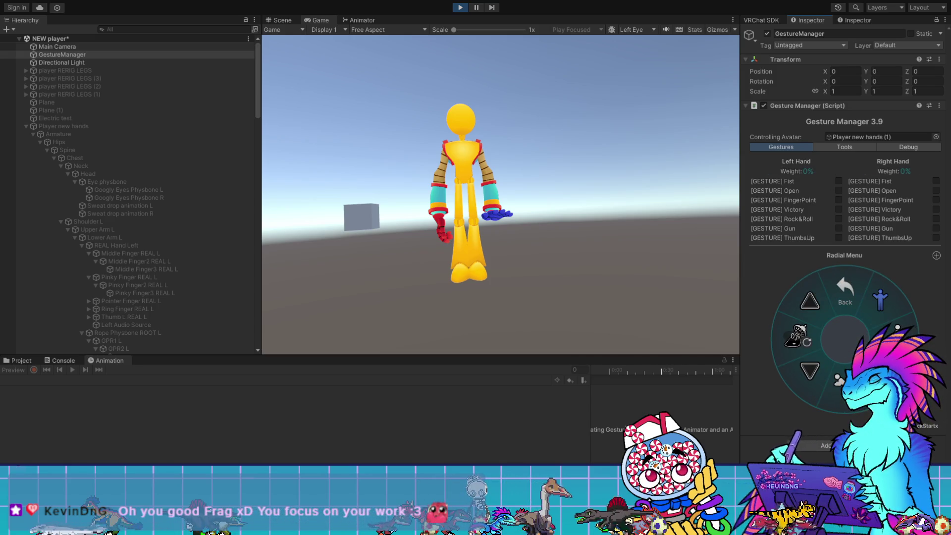
left_click(810, 370)
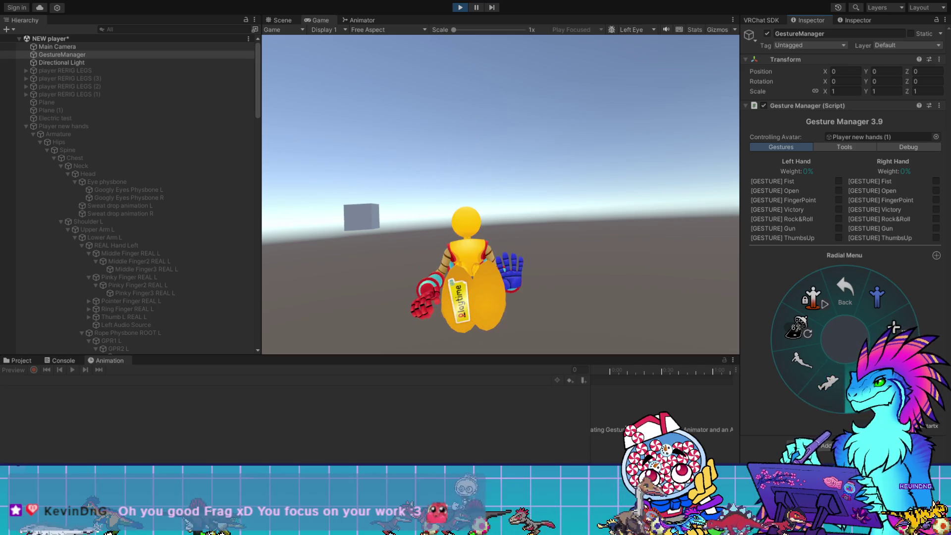
- Check the avatar in the Scene view, stop play mode, and show the Project panel
left_click(280, 19)
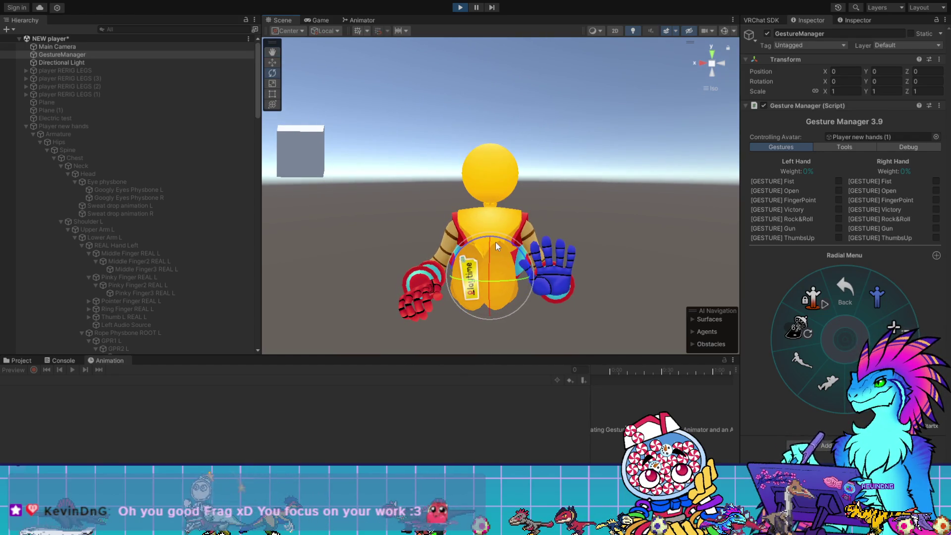
left_click(460, 7)
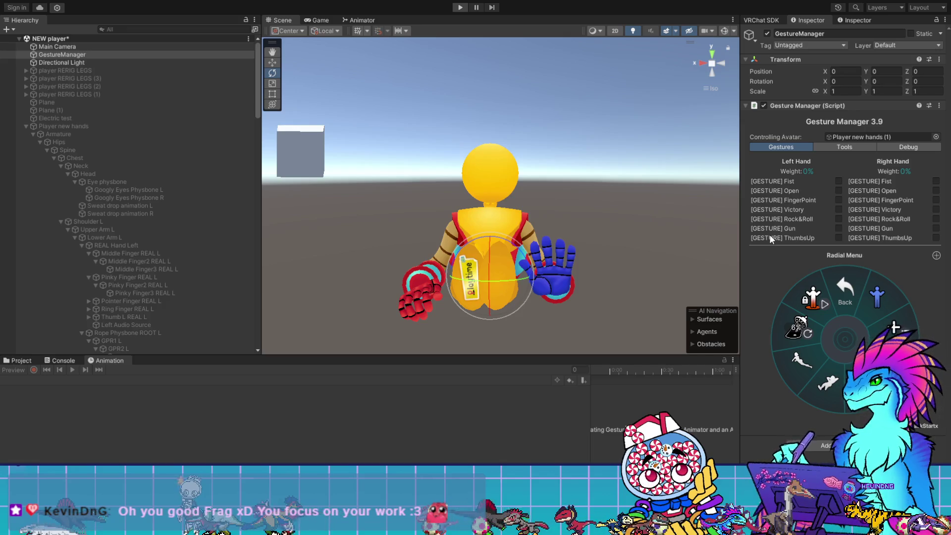
left_click(19, 362)
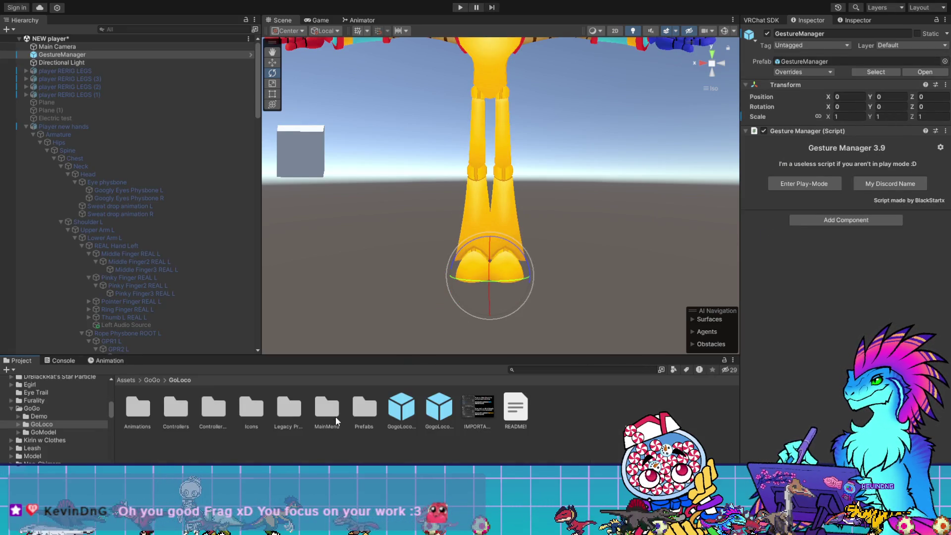
- Open the new guy folder and select the M Hand 2 expressions menu with its eight hand toggles
scroll(59, 414, "up", 3)
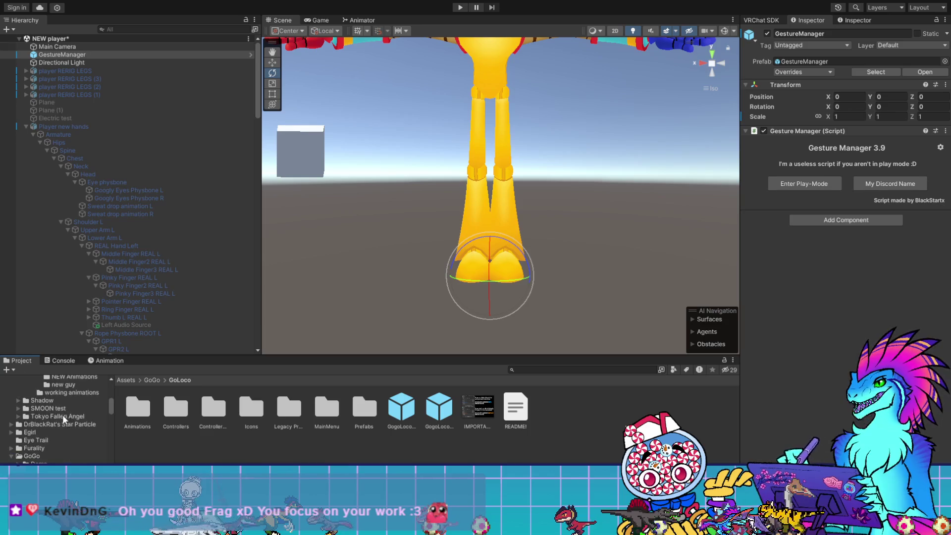
scroll(78, 414, "up", 3)
left_click(75, 445)
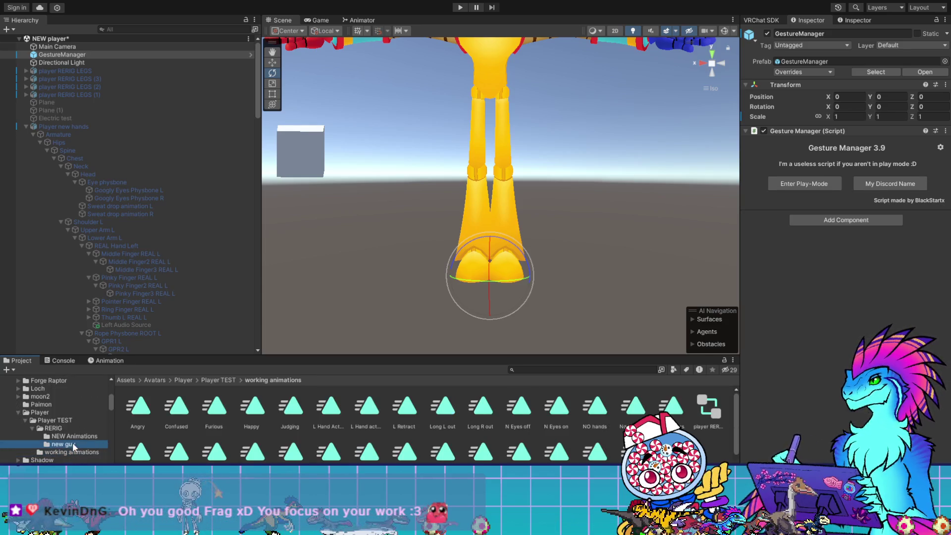
scroll(369, 435, "down", 1)
left_click(479, 455)
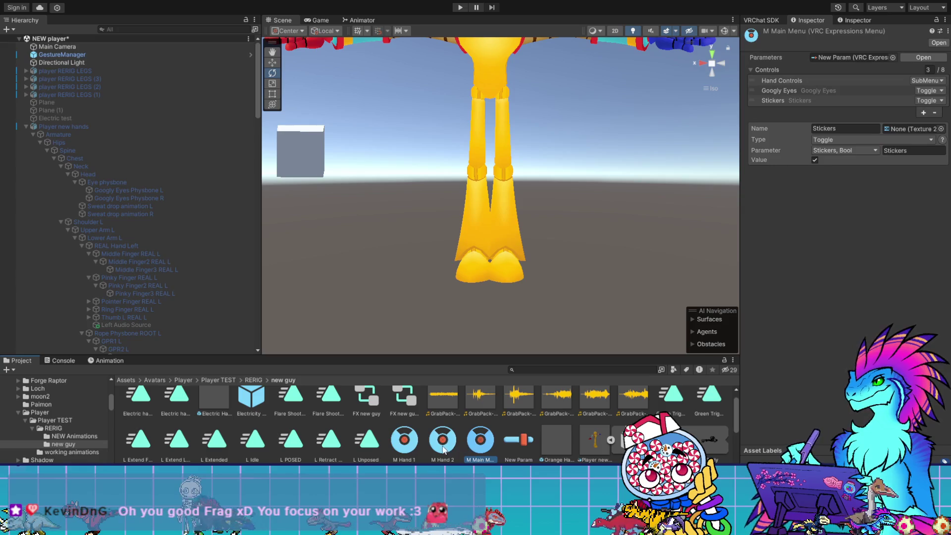
- In M Hand 1, move L Posed, L Trigger and L Trigger (Long) below the right-hand controls
left_click(404, 440)
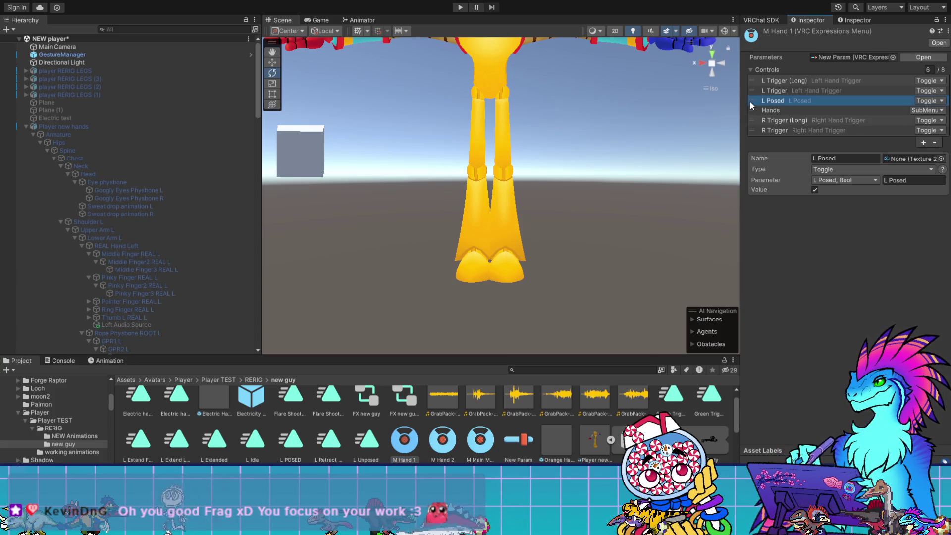
left_click_drag(749, 101, 749, 138)
left_click_drag(753, 90, 754, 115)
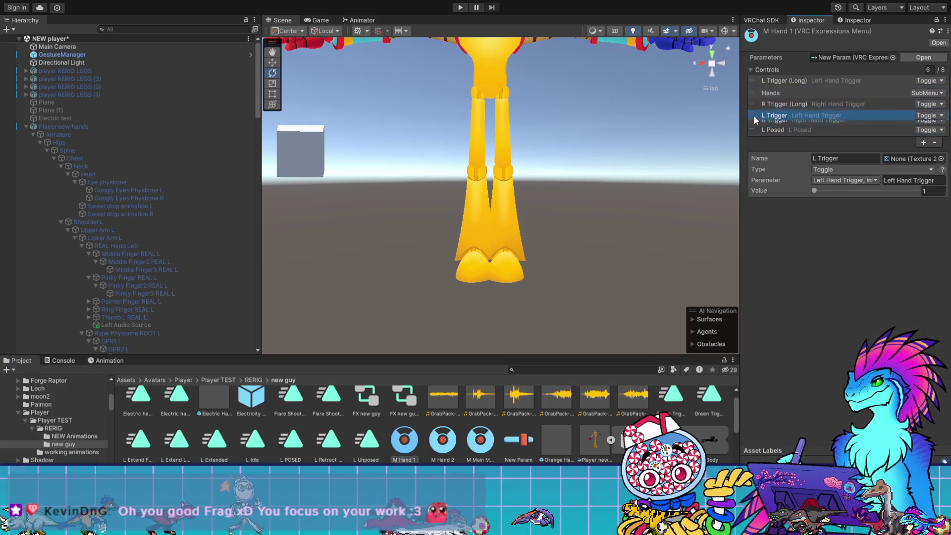
left_click_drag(753, 79, 753, 103)
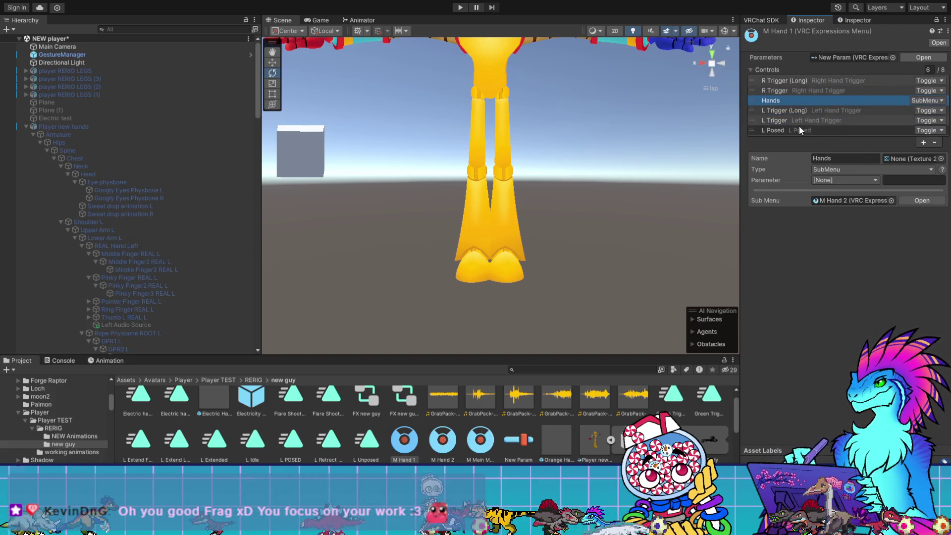
- Add an 'R Posed' toggle right after the R Trigger controls and save the scene
left_click(923, 144)
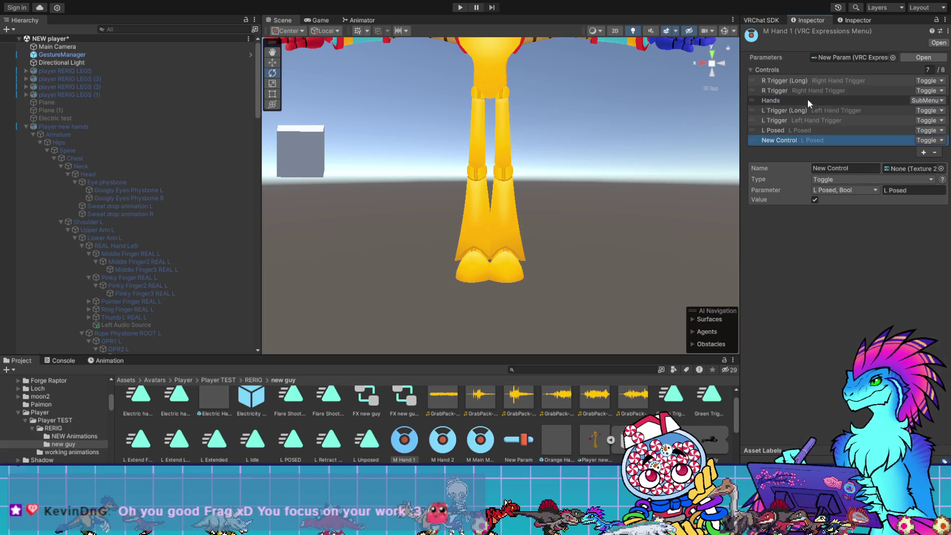
type("R Posed")
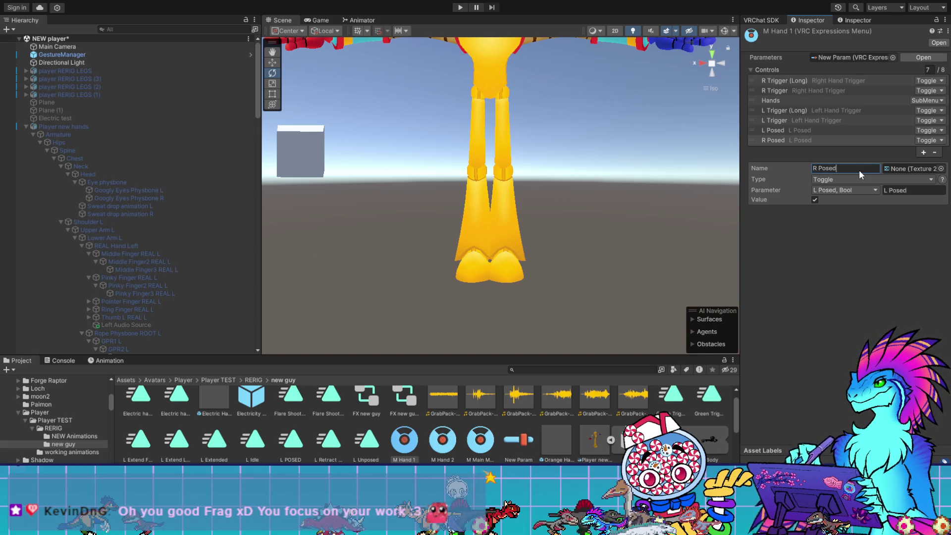
left_click_drag(753, 139, 751, 96)
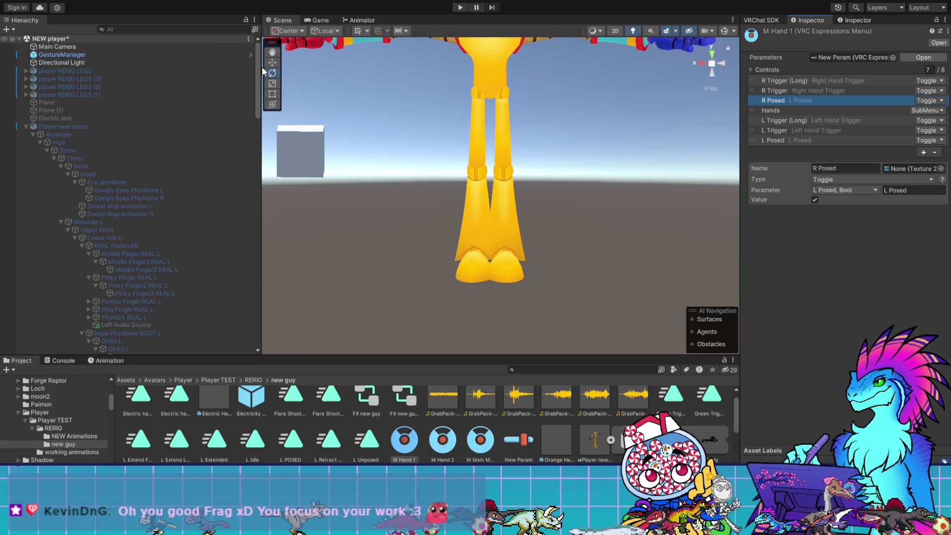
key("ctrl+s")
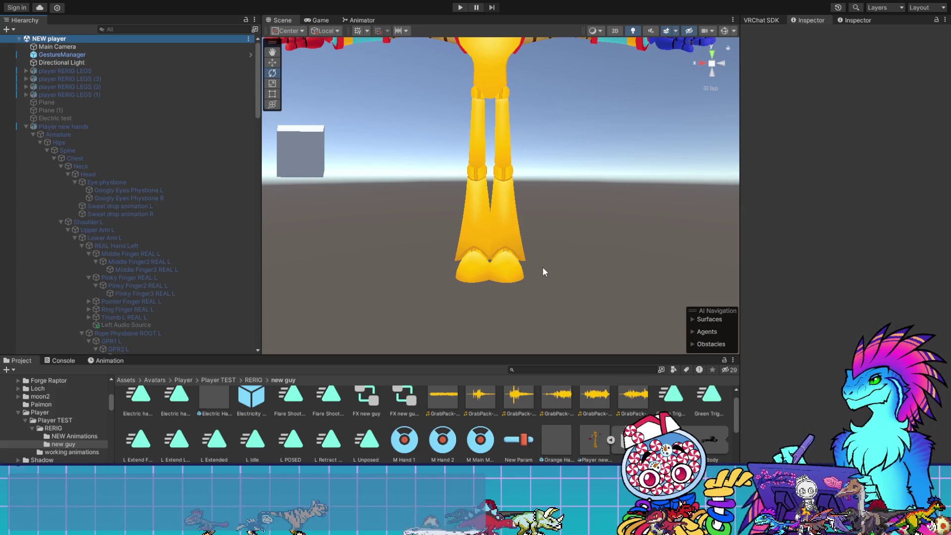
scroll(537, 265, "down", 5)
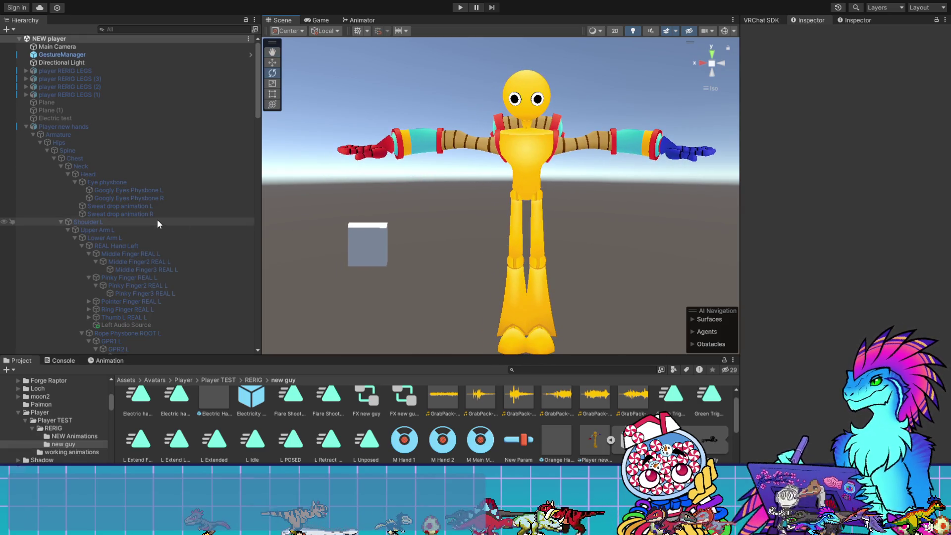
scroll(157, 218, "down", 10)
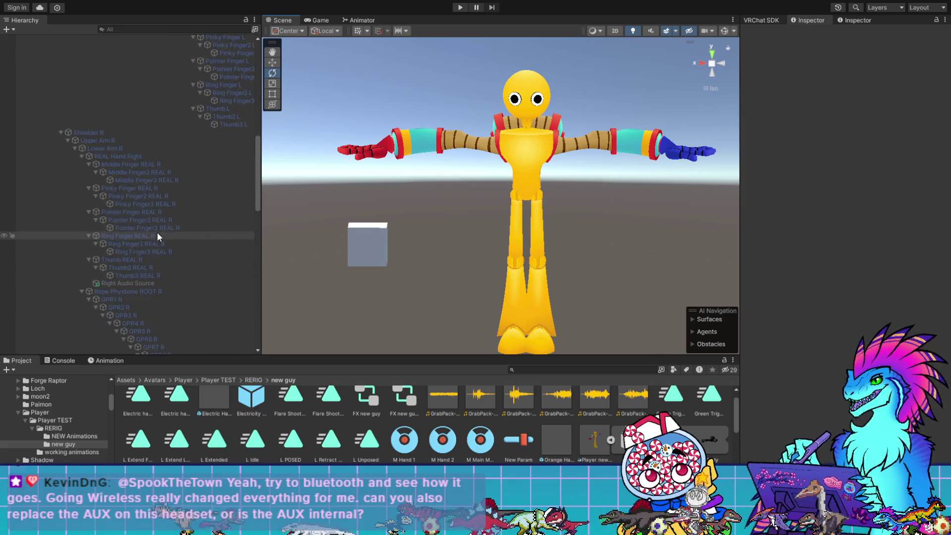
scroll(159, 233, "up", 8)
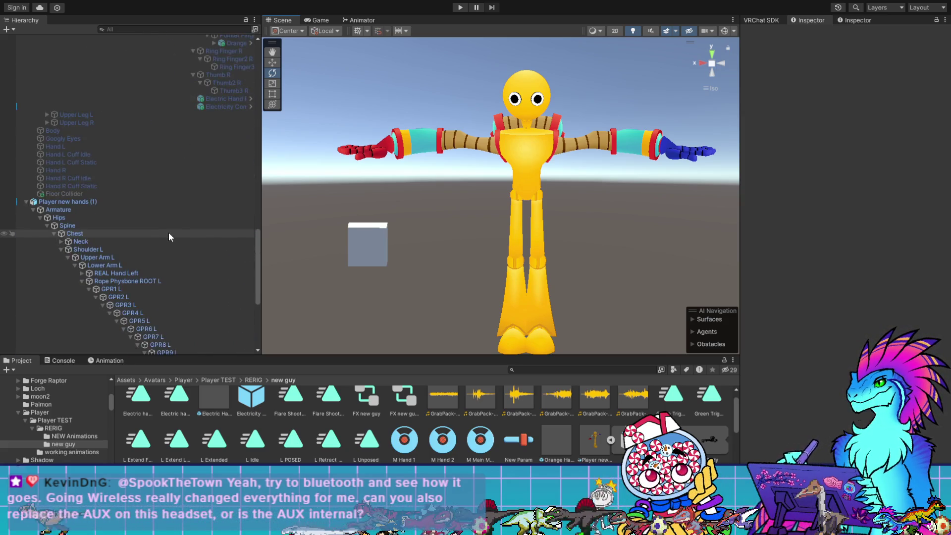
scroll(188, 233, "down", 8)
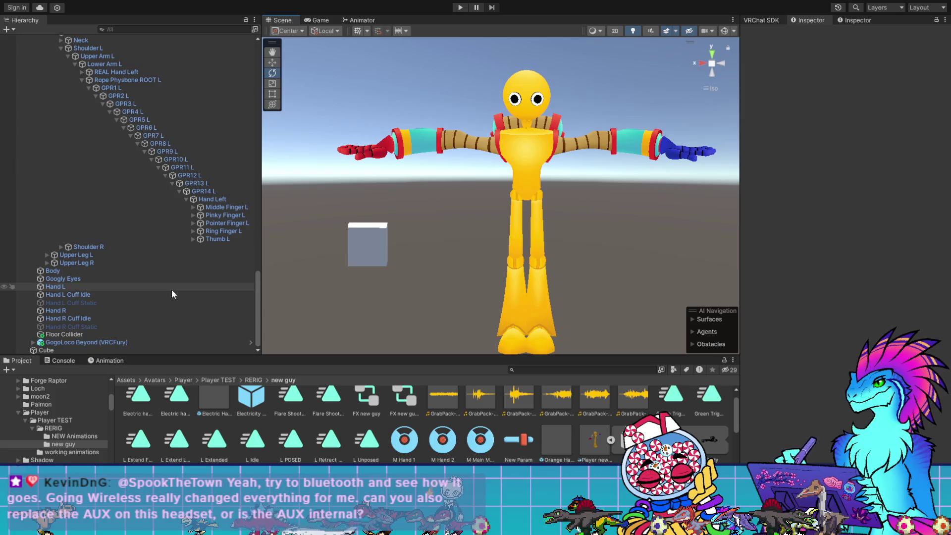
scroll(171, 290, "up", 4)
scroll(171, 288, "up", 1)
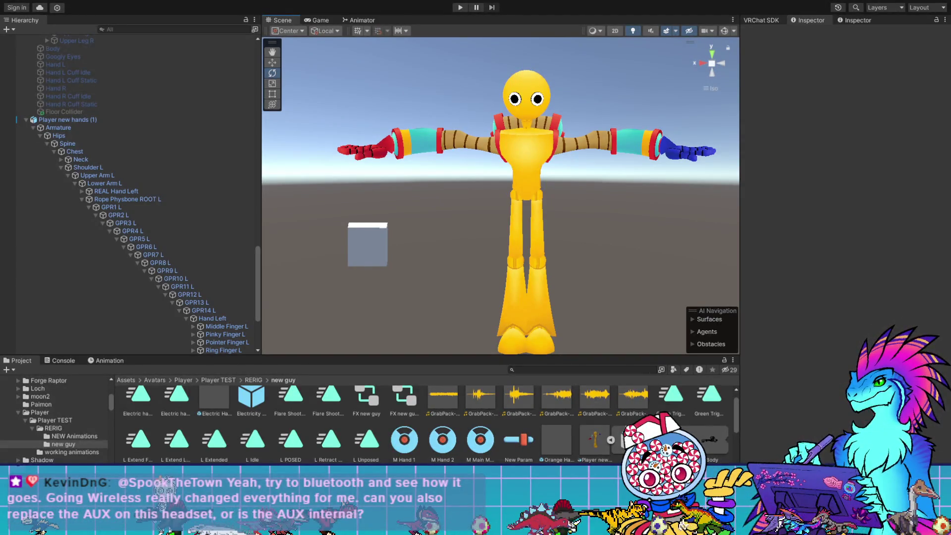
scroll(487, 254, "up", 10)
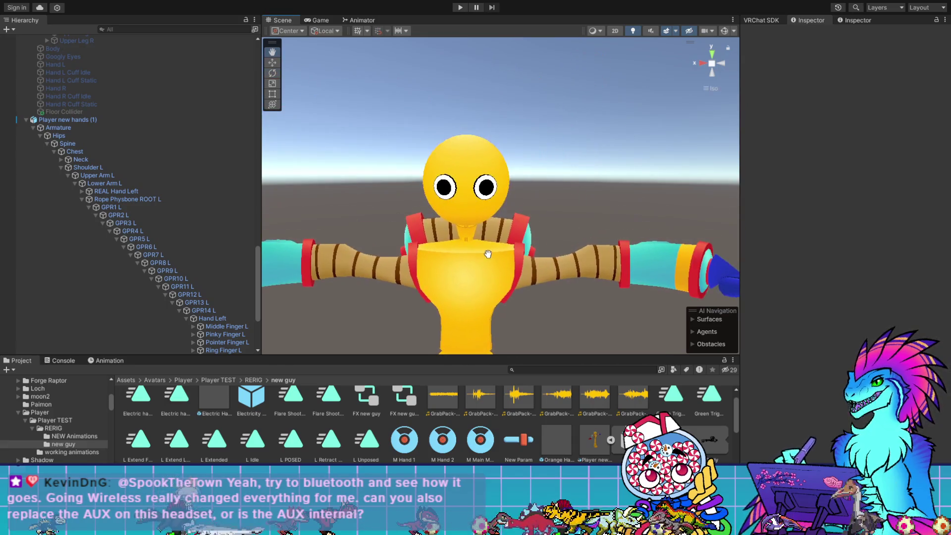
scroll(479, 235, "up", 8)
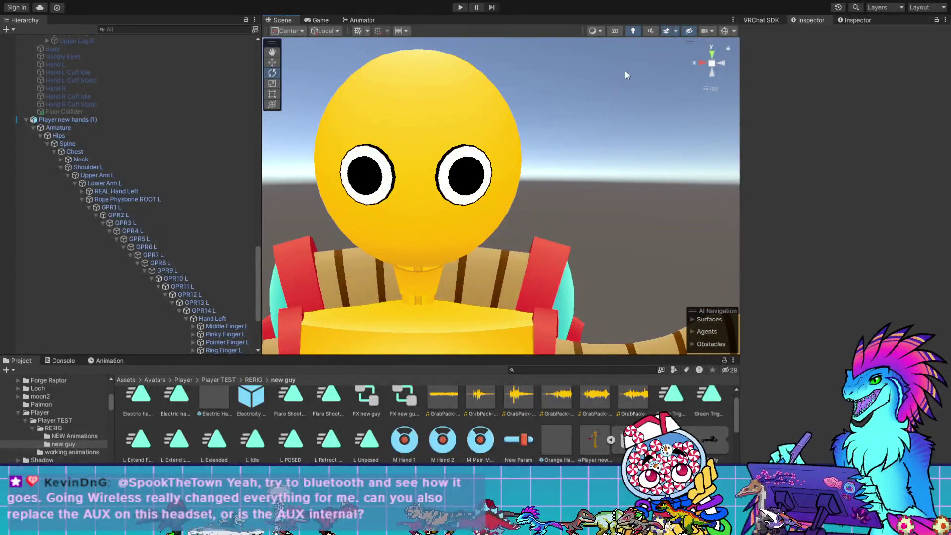
scroll(602, 173, "up", 5)
left_click_drag(504, 181, 615, 189)
scroll(619, 193, "up", 3)
scroll(552, 210, "up", 5)
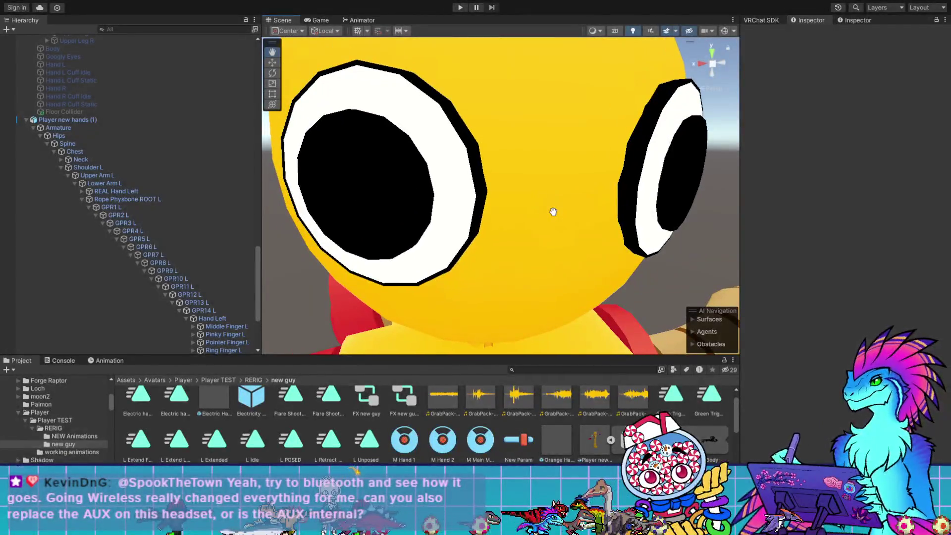
left_click_drag(553, 216, 555, 218)
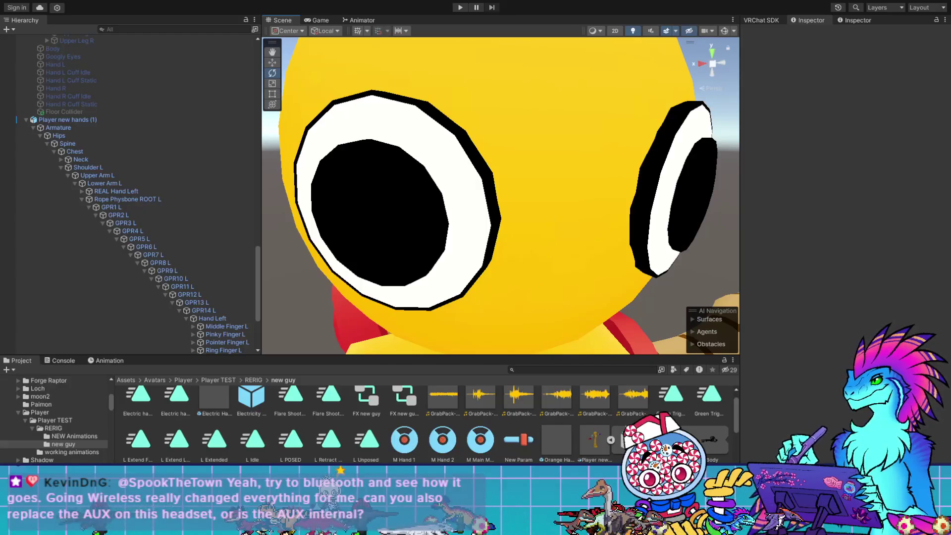